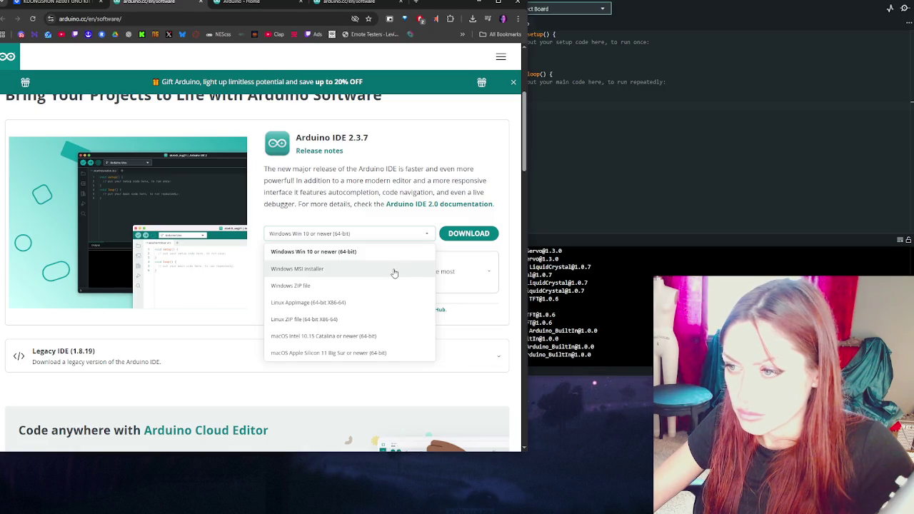
Dismiss the IDE download version list and return to the UNO Kit RFID Learning Suite PDF
scroll(394, 273, "down", 2)
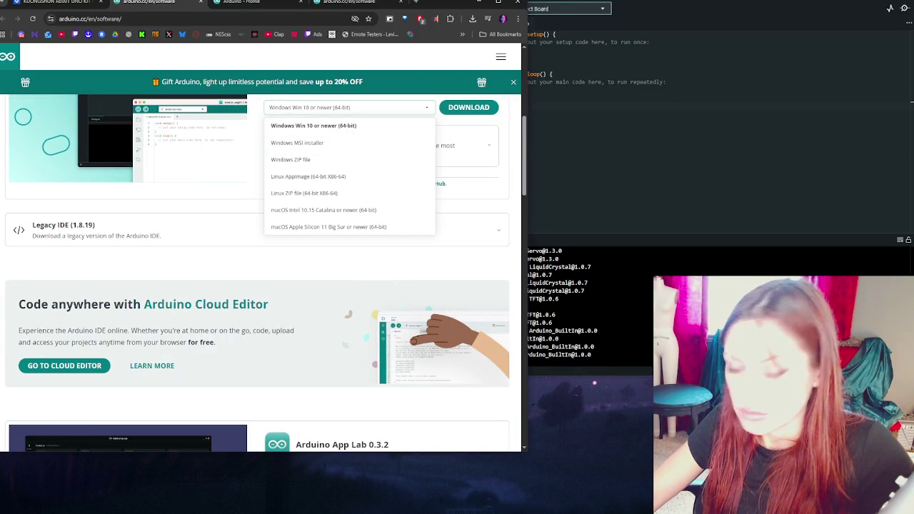
key("Escape")
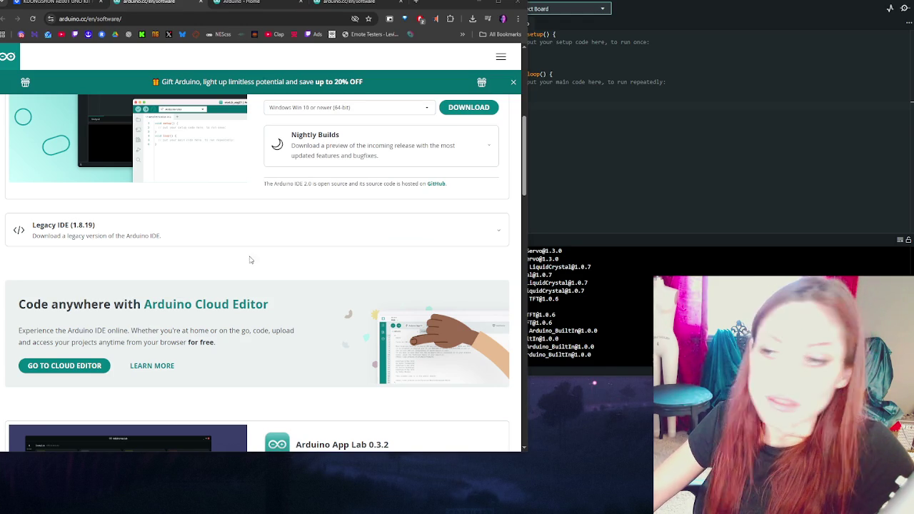
left_click(79, 2)
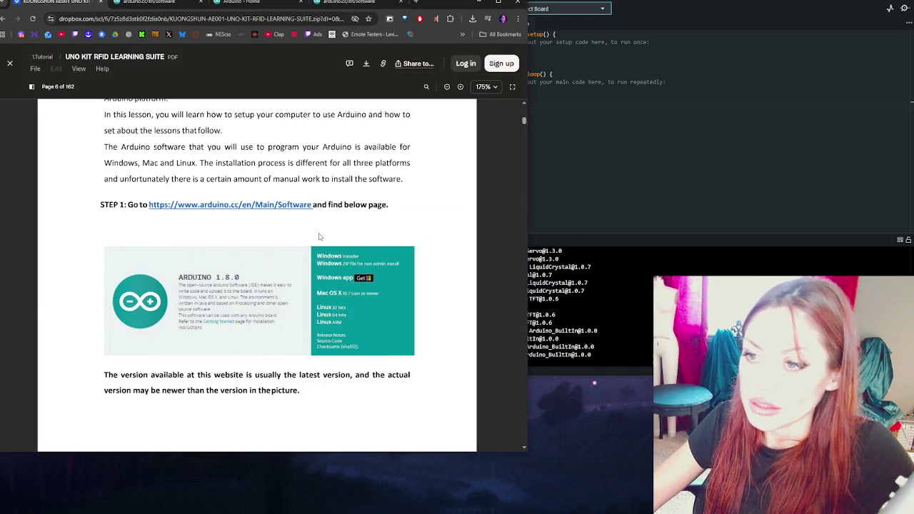
Read PDF pages 6–8 on STEP2 and the 1.8.0 installer, then view the App Lab 0.3.2 section
scroll(321, 235, "down", 10)
scroll(343, 241, "up", 2)
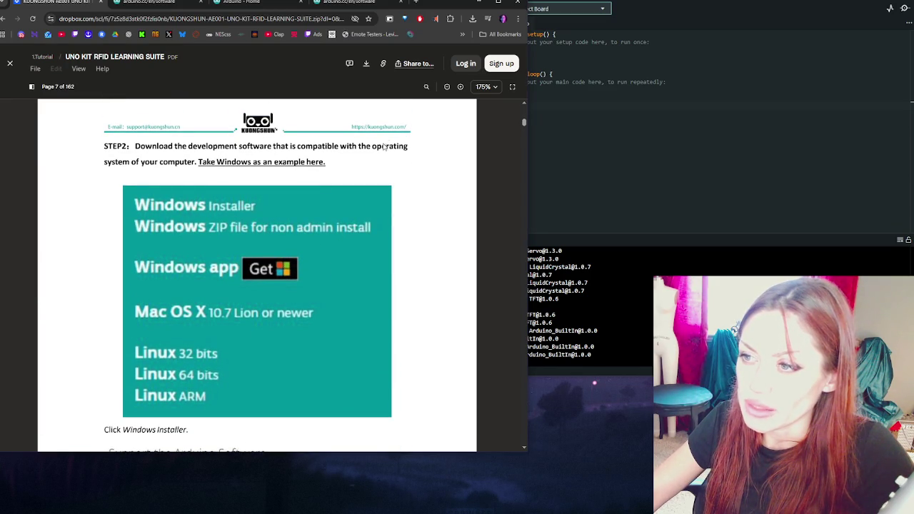
scroll(235, 168, "down", 3)
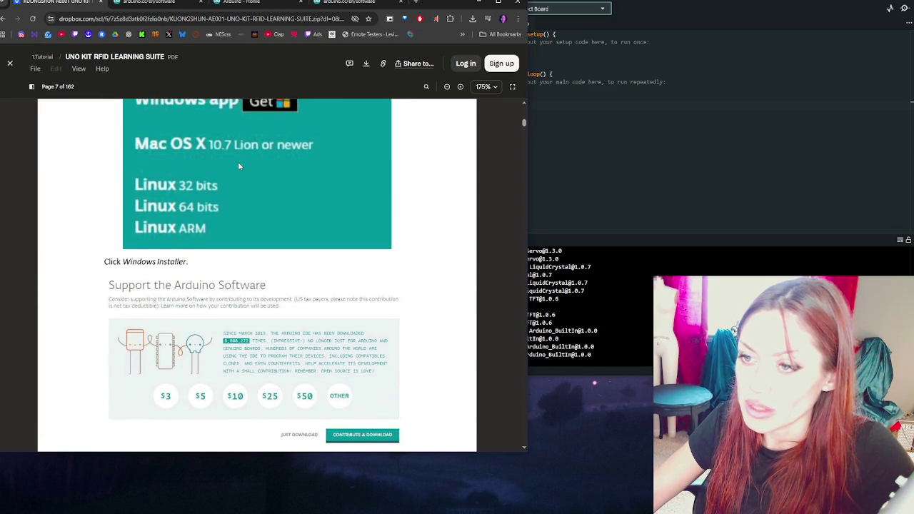
scroll(238, 161, "down", 1)
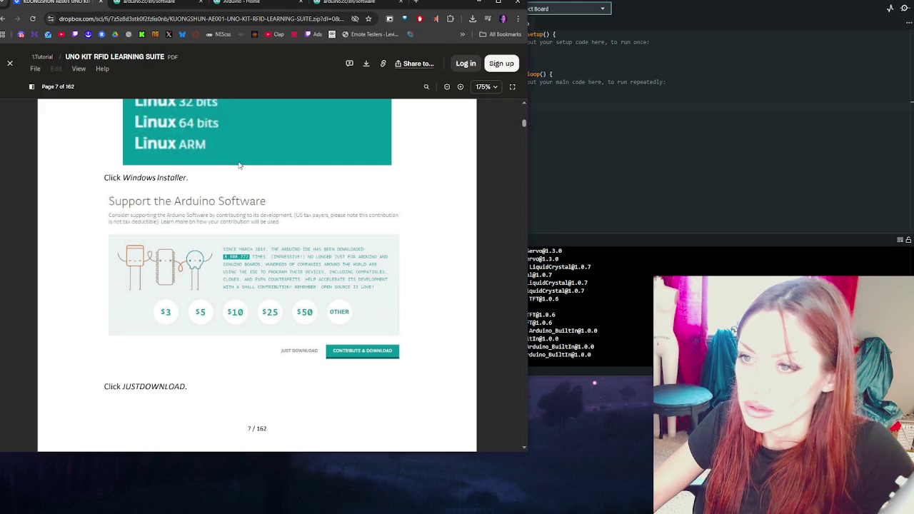
scroll(238, 162, "down", 4)
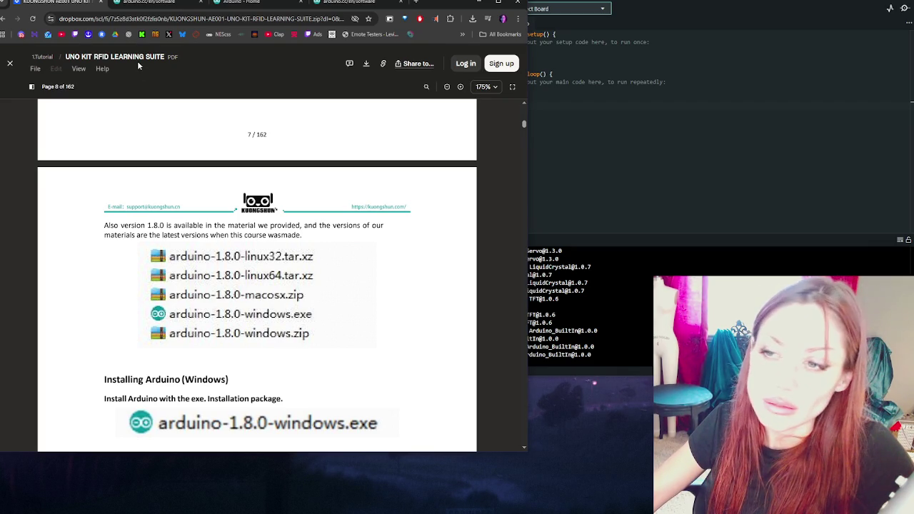
left_click(150, 2)
scroll(241, 246, "down", 3)
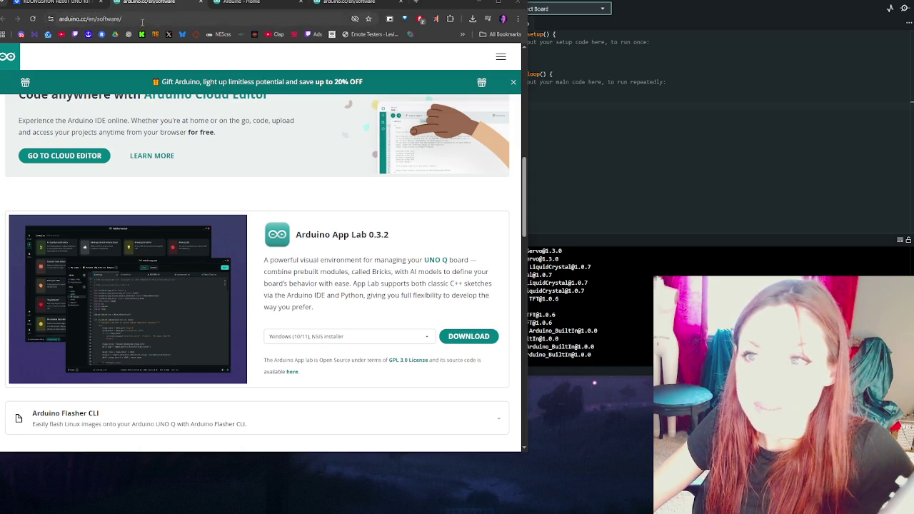
Browse the PLC IDE and CLI cards, then return to the PDF's STEP2 download instructions
left_click(57, 2)
left_click(141, 4)
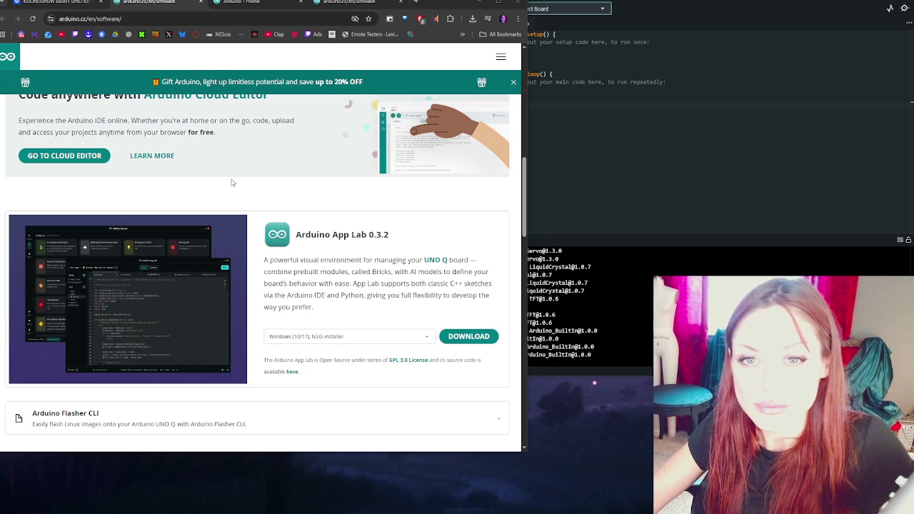
scroll(232, 180, "down", 1)
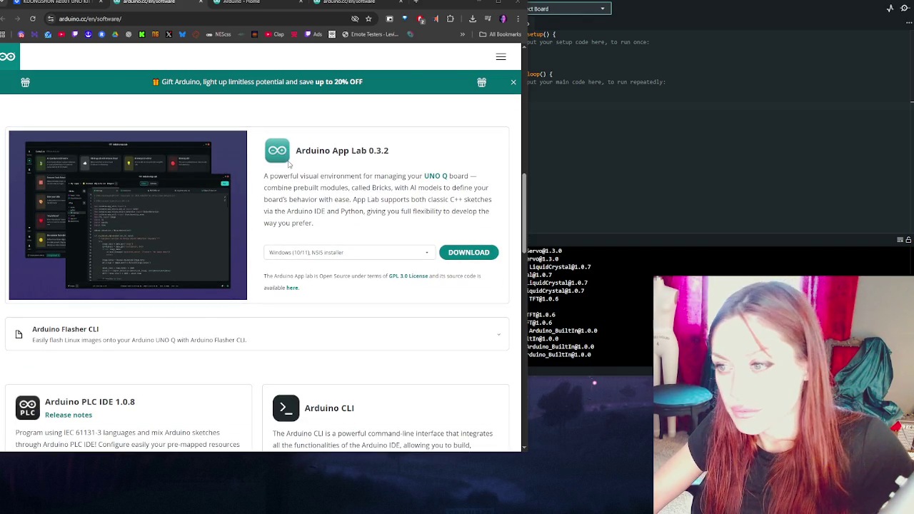
key("ctrl+shift+Tab")
scroll(329, 243, "up", 10)
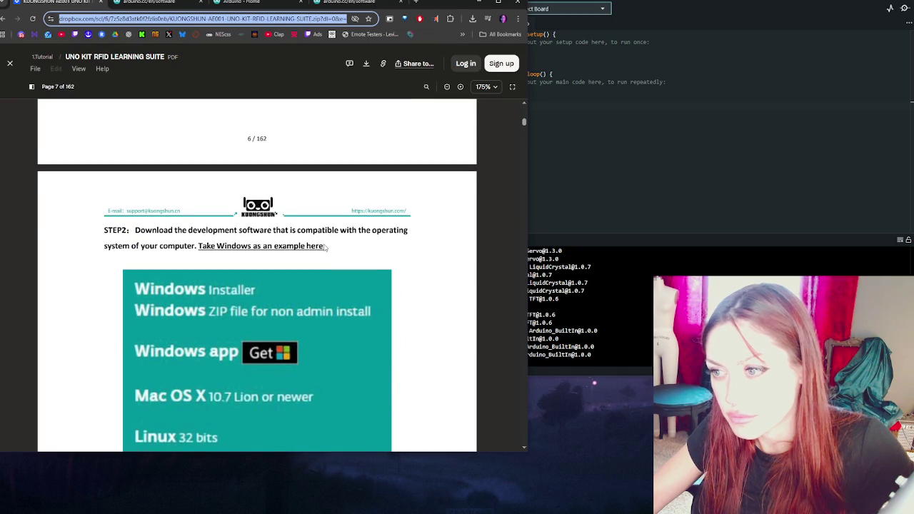
Scroll up to the kit guide's Content page to review the table of contents
scroll(327, 246, "up", 10)
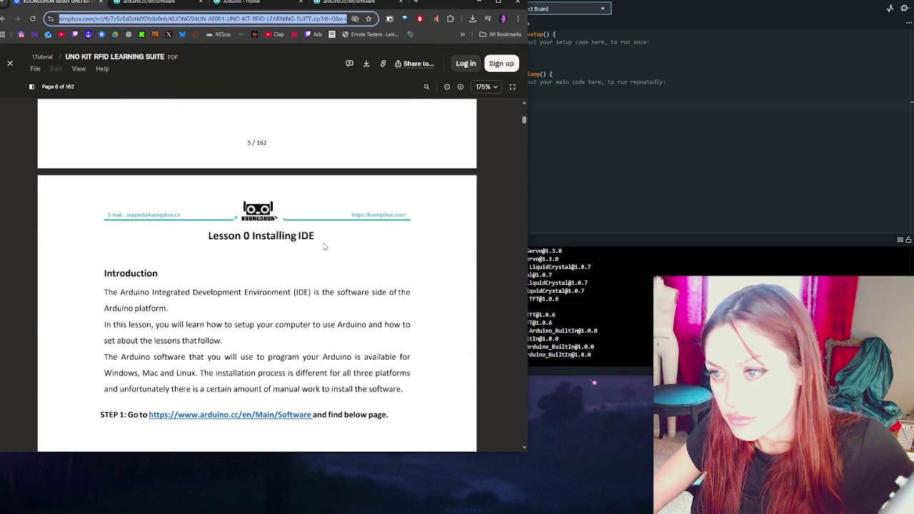
scroll(323, 246, "up", 10)
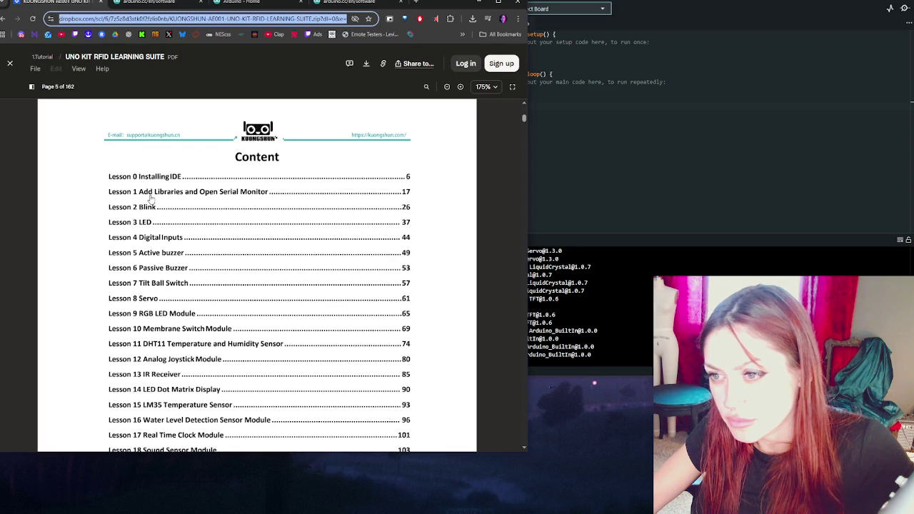
scroll(152, 215, "down", 15)
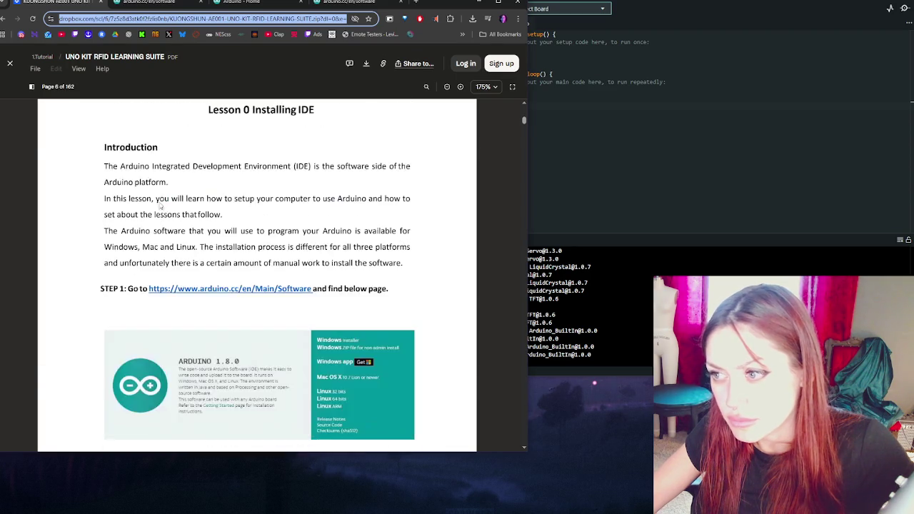
scroll(153, 229, "down", 10)
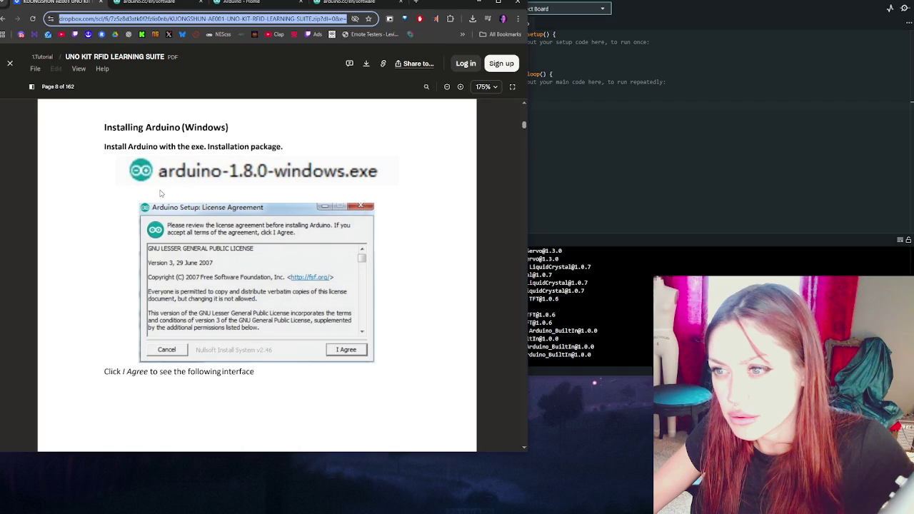
scroll(160, 193, "up", 8)
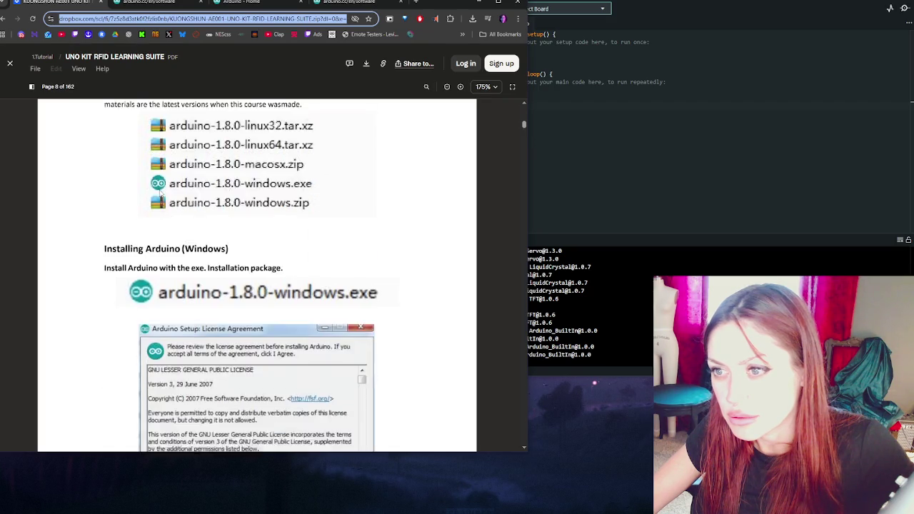
scroll(160, 193, "up", 5)
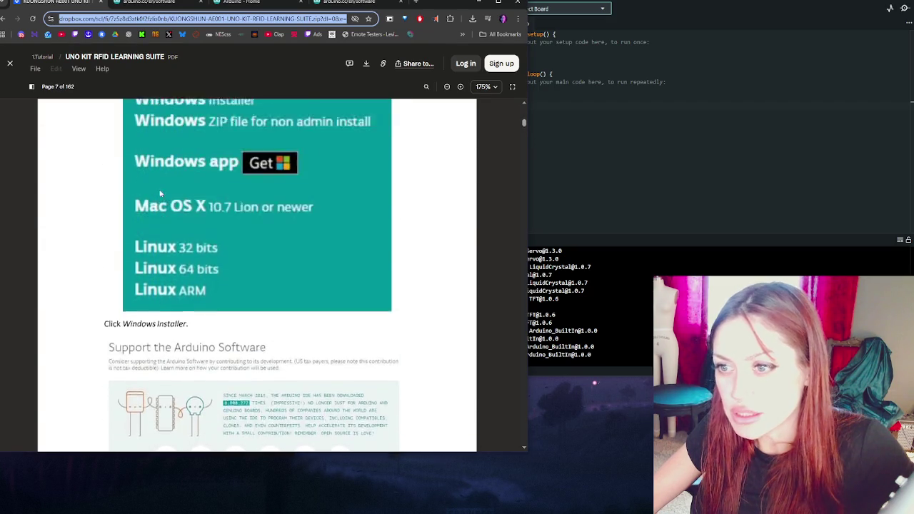
scroll(160, 193, "up", 8)
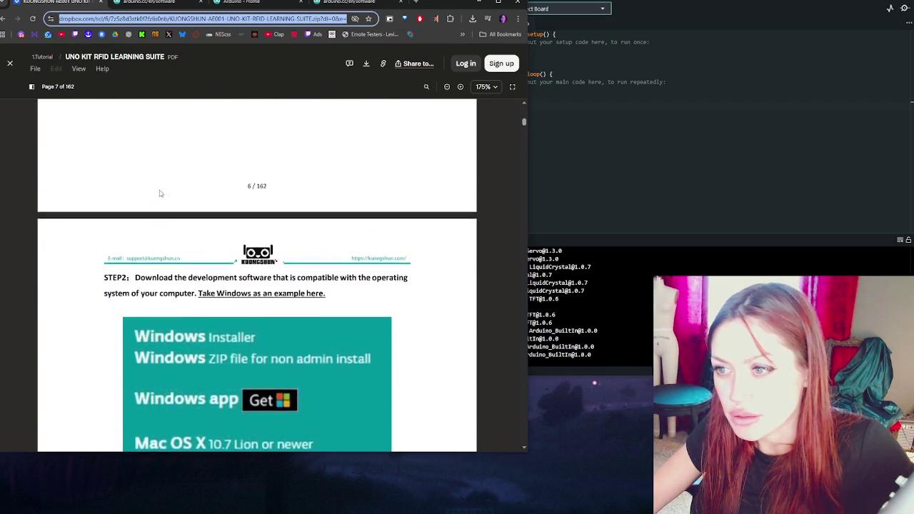
scroll(158, 193, "up", 2)
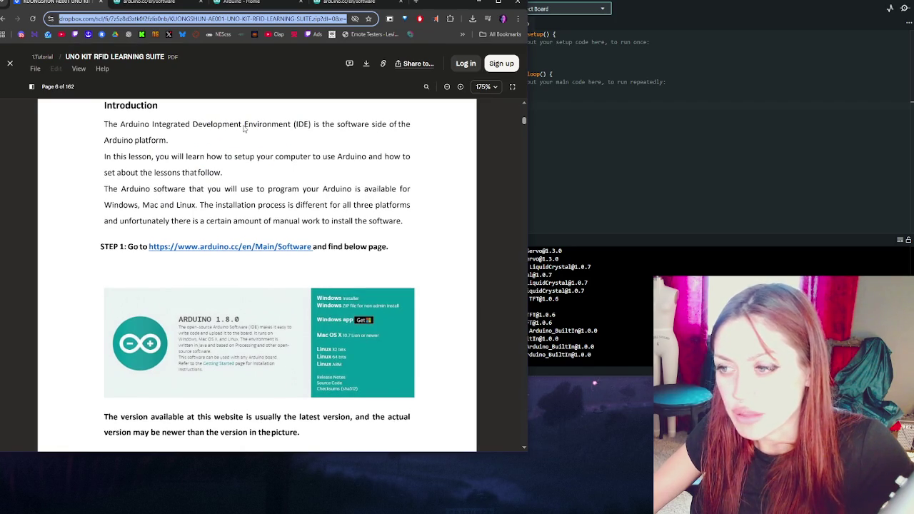
Read the Lesson 0 Windows installation pages, then return to the Arduino App Lab 0.3.2 software page
scroll(244, 126, "down", 4)
scroll(241, 126, "down", 6)
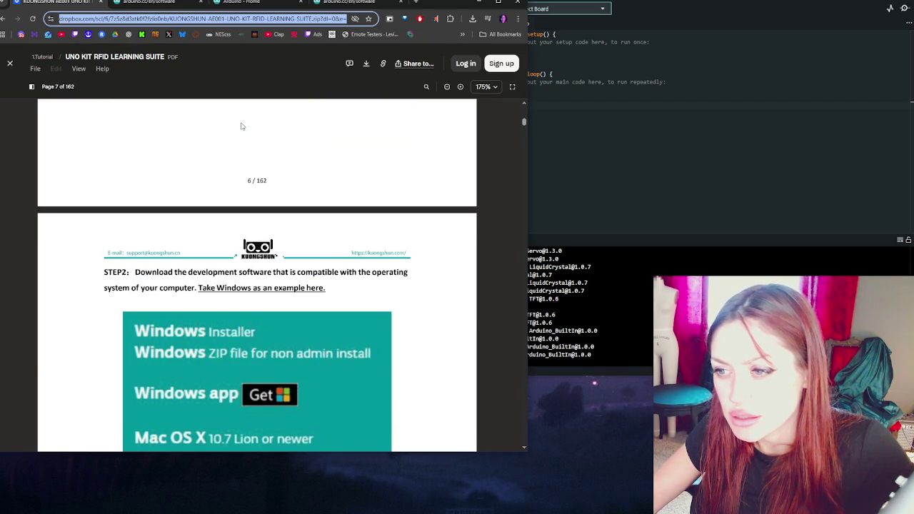
scroll(241, 126, "down", 6)
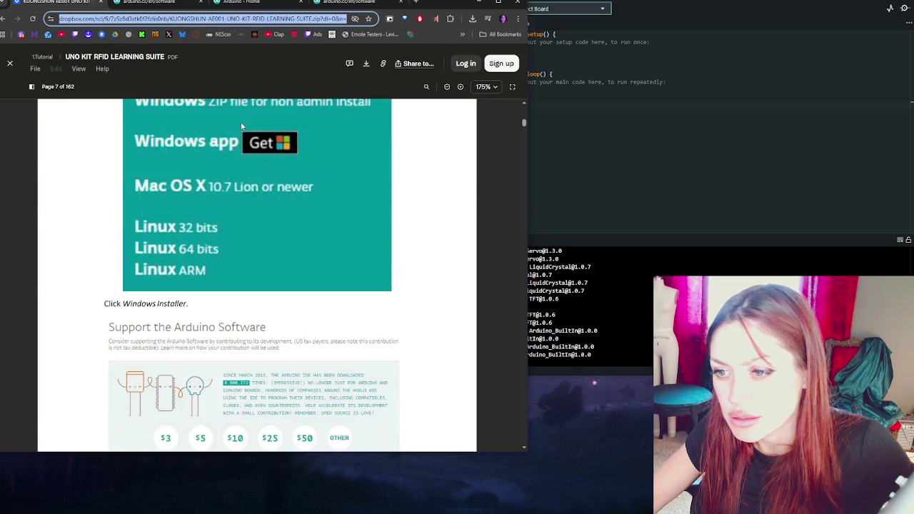
scroll(242, 126, "down", 4)
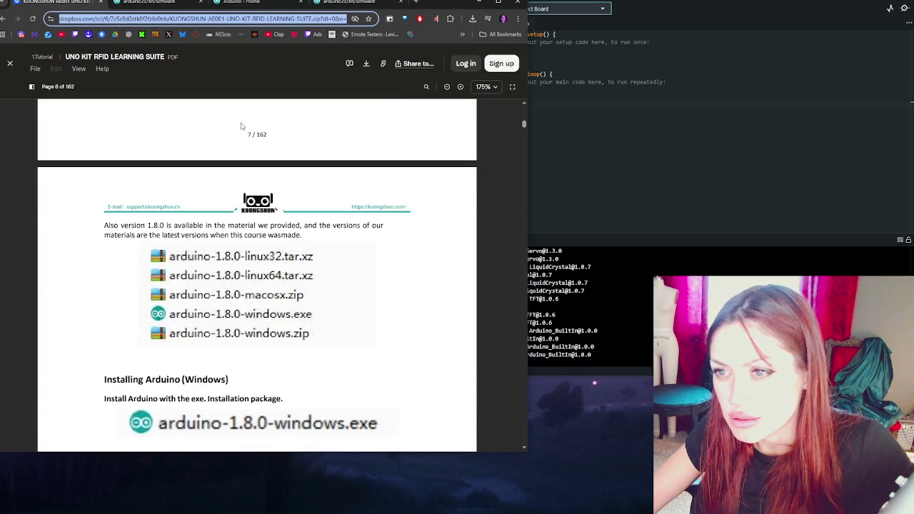
scroll(241, 127, "down", 3)
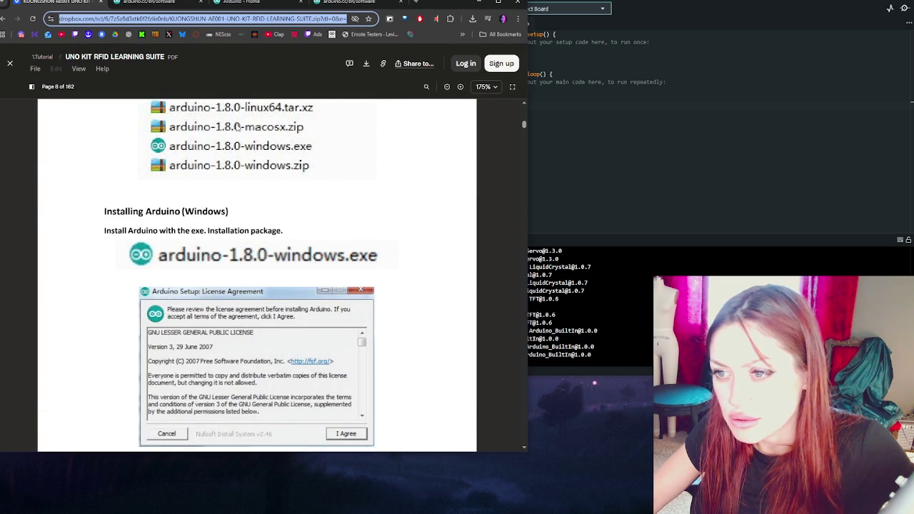
left_click(249, 214)
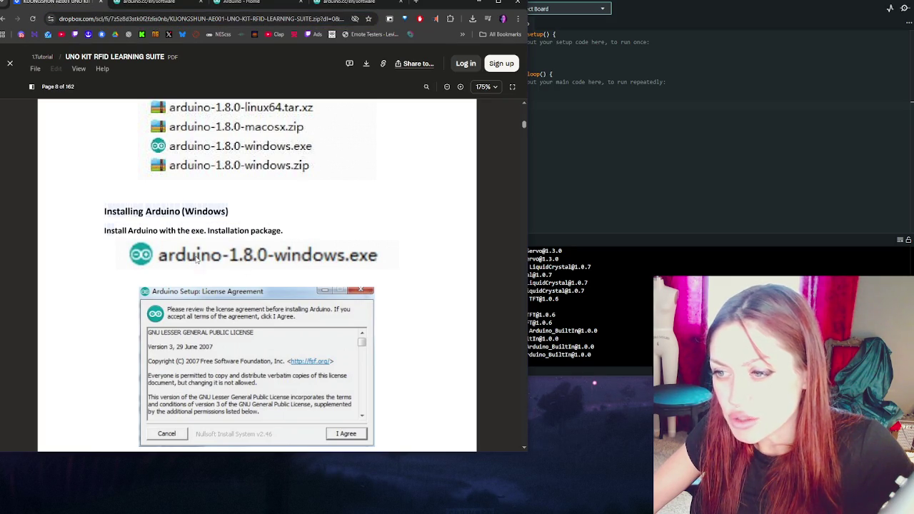
scroll(252, 261, "down", 1)
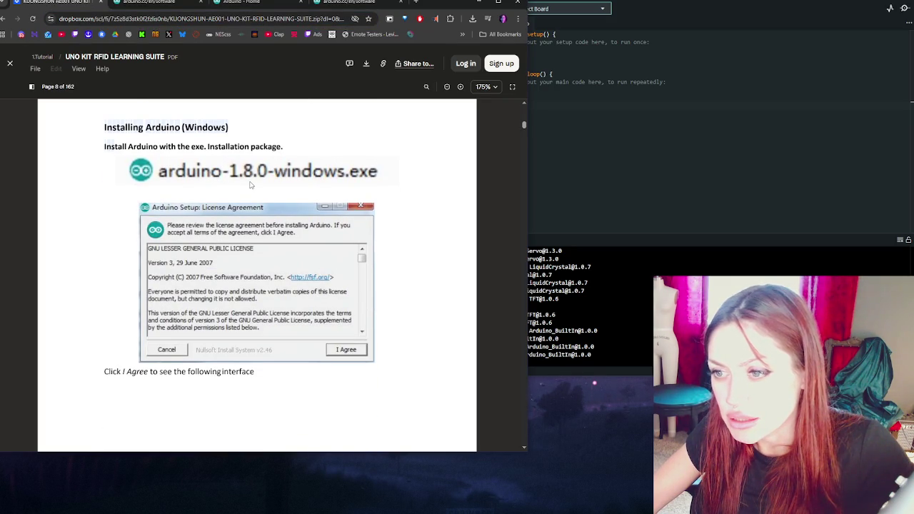
left_click(147, 2)
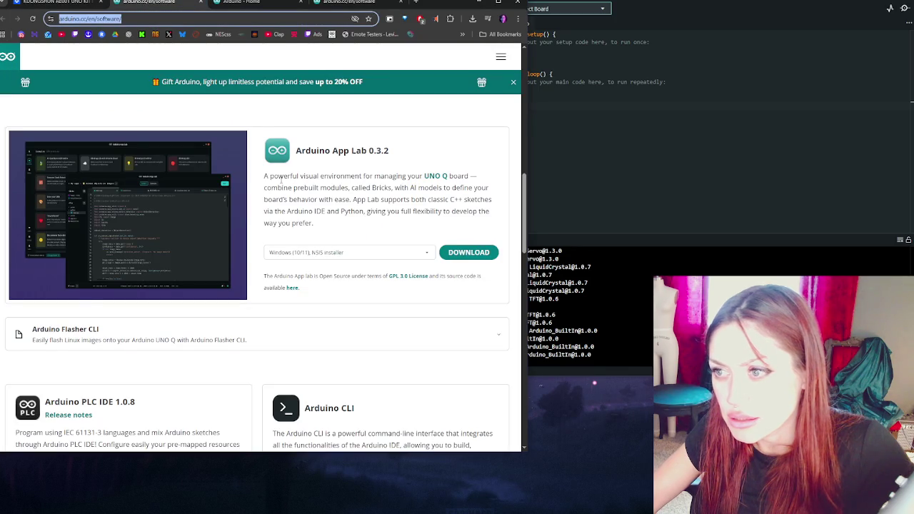
scroll(282, 180, "up", 3)
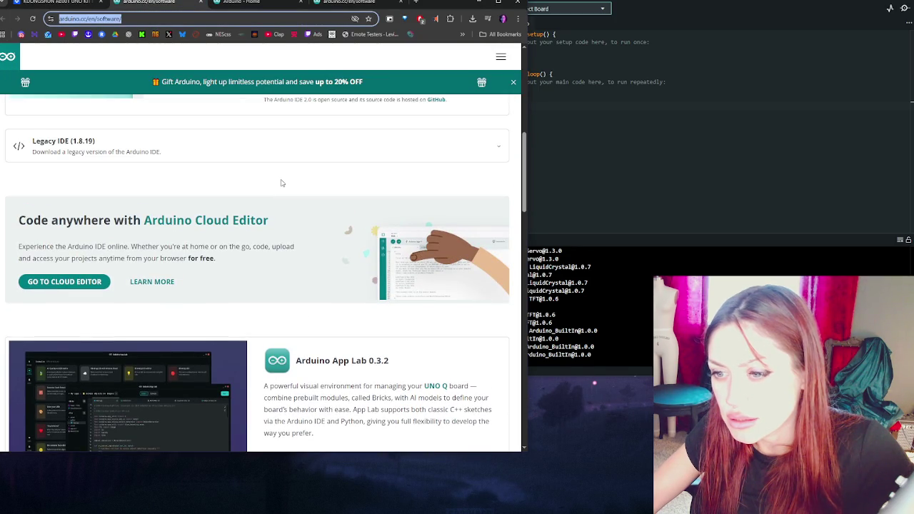
scroll(281, 184, "up", 5)
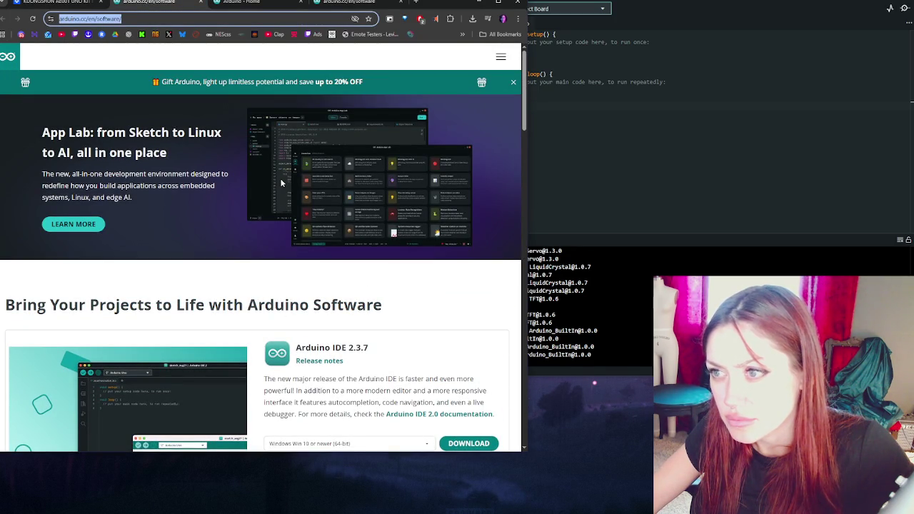
scroll(282, 184, "down", 3)
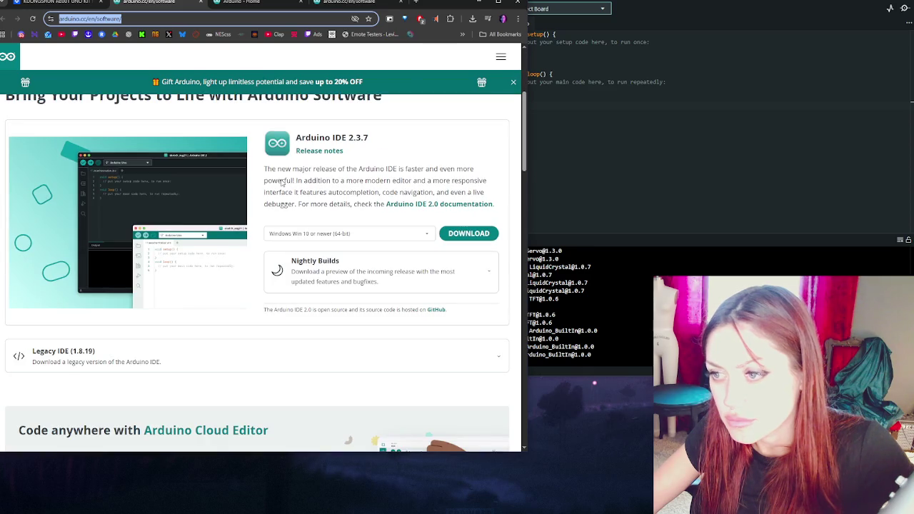
scroll(281, 182, "down", 1)
scroll(69, 268, "down", 1)
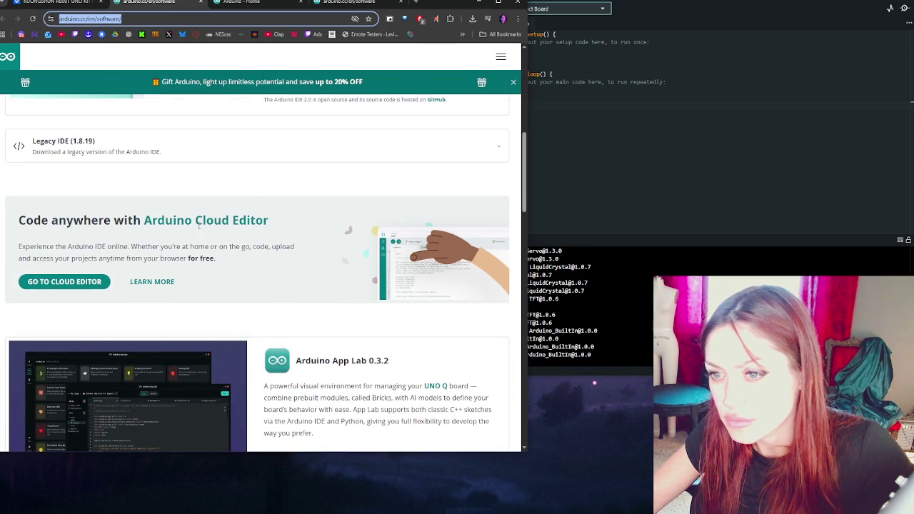
scroll(198, 226, "down", 2)
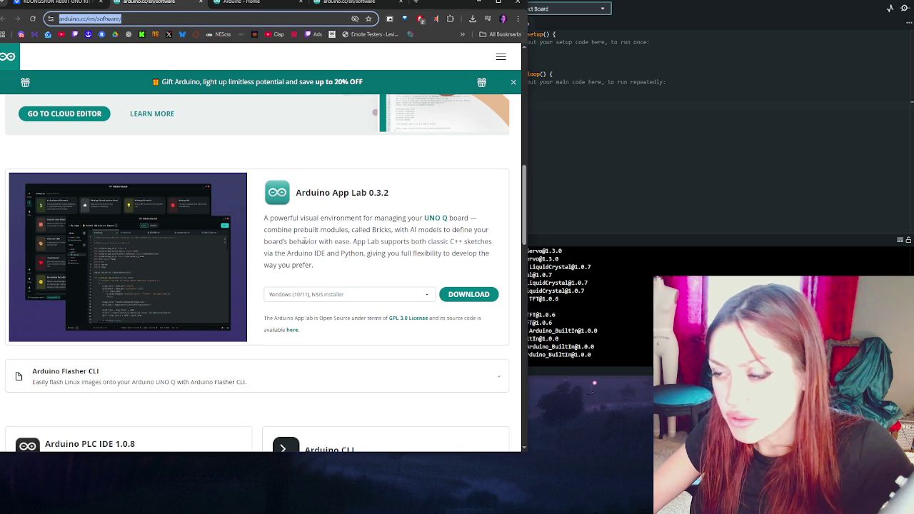
scroll(305, 241, "down", 1)
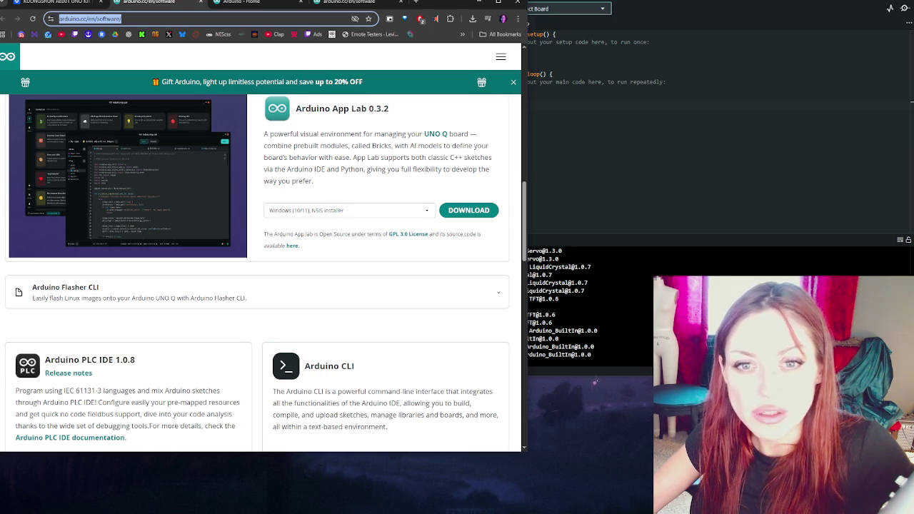
Reopen the RFID Learning Suite PDF and scroll from page 8 to page 10
left_click(57, 3)
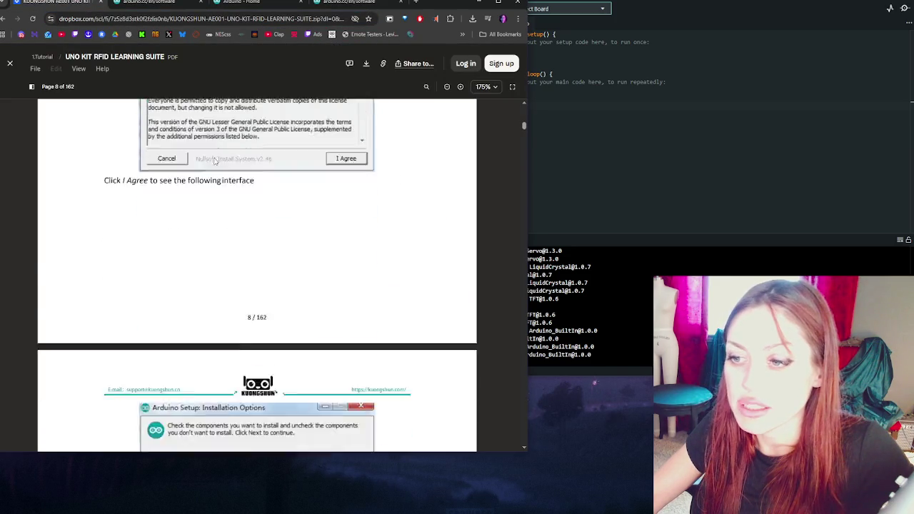
scroll(214, 160, "down", 10)
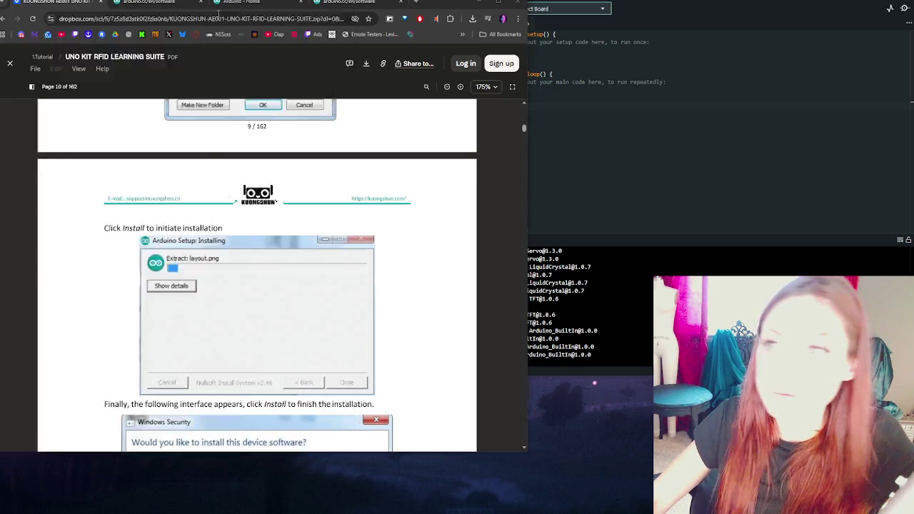
scroll(333, 250, "down", 1)
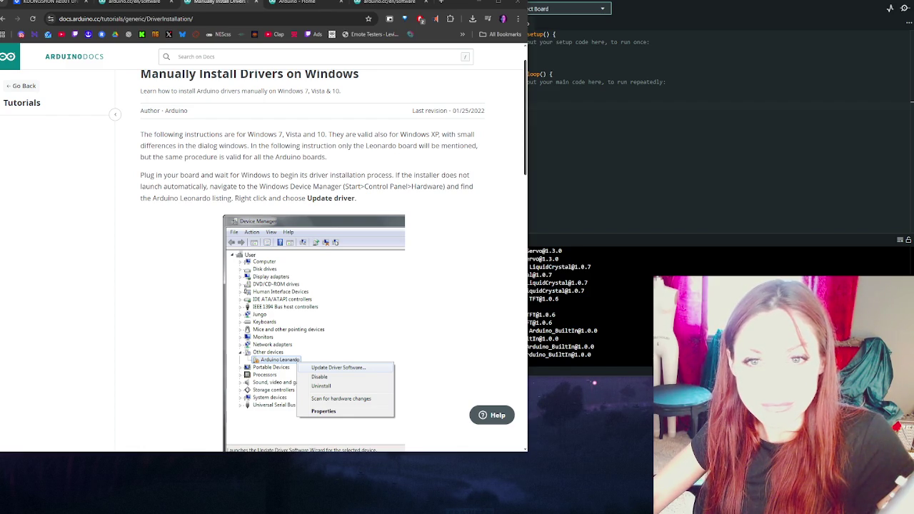
scroll(143, 176, "up", 1)
left_click_drag(140, 176, 409, 204)
left_click(409, 204)
left_click_drag(334, 177, 361, 202)
left_click(255, 204)
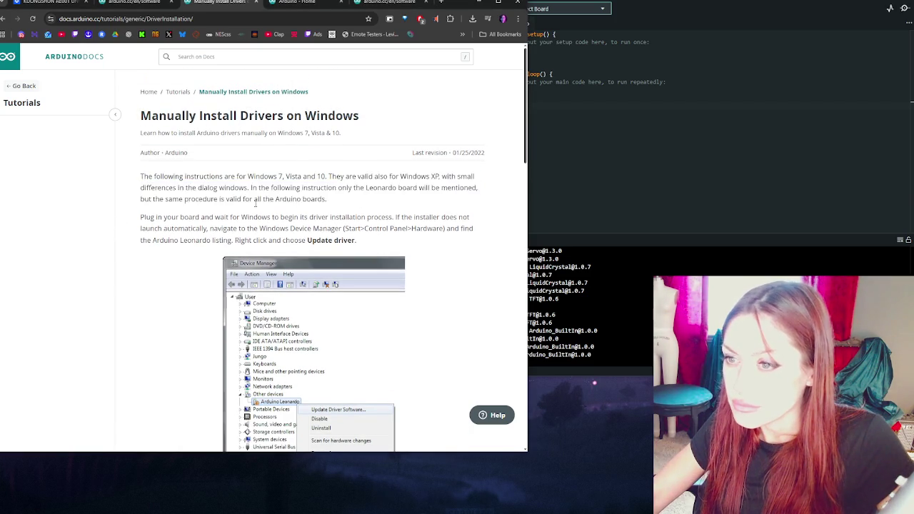
scroll(255, 204, "down", 2)
mouse_move(151, 134)
left_mouse_down()
mouse_move(307, 147)
mouse_move(386, 167)
mouse_move(440, 163)
left_mouse_up()
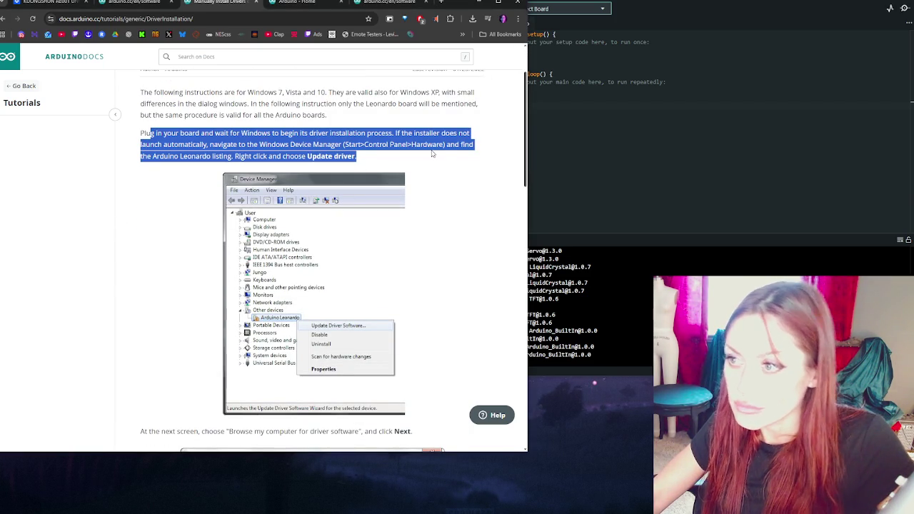
left_click(432, 153)
scroll(432, 153, "down", 5)
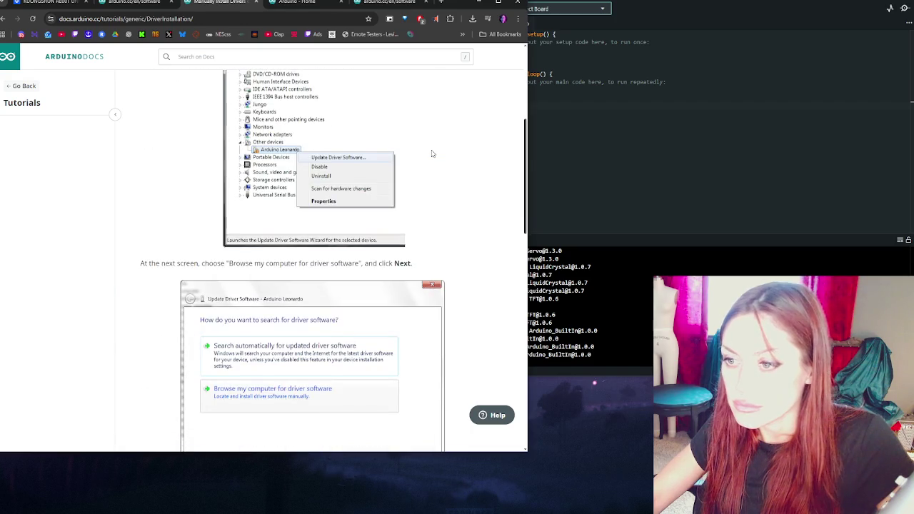
scroll(431, 153, "down", 3)
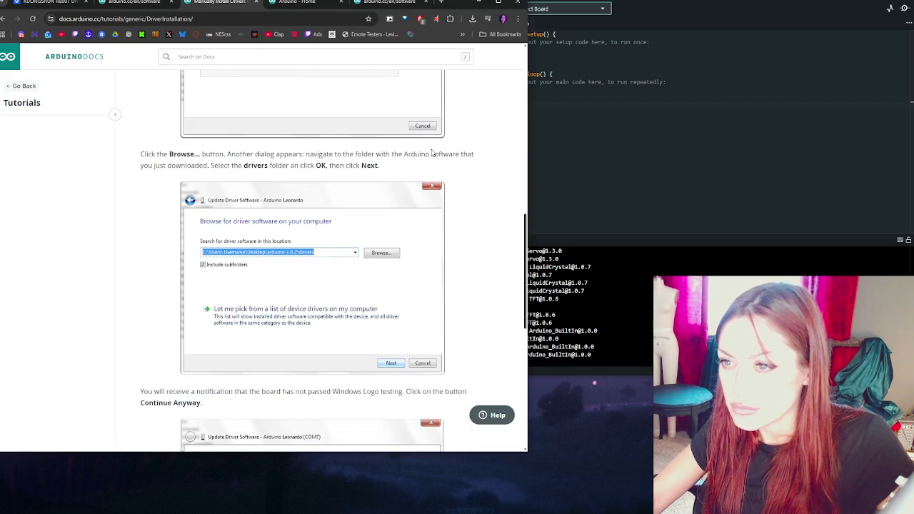
scroll(432, 154, "down", 6)
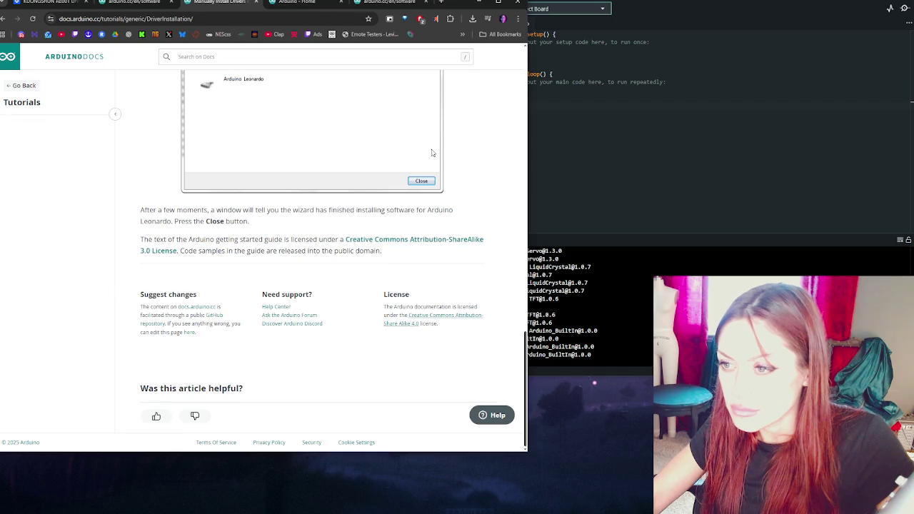
scroll(459, 218, "up", 20)
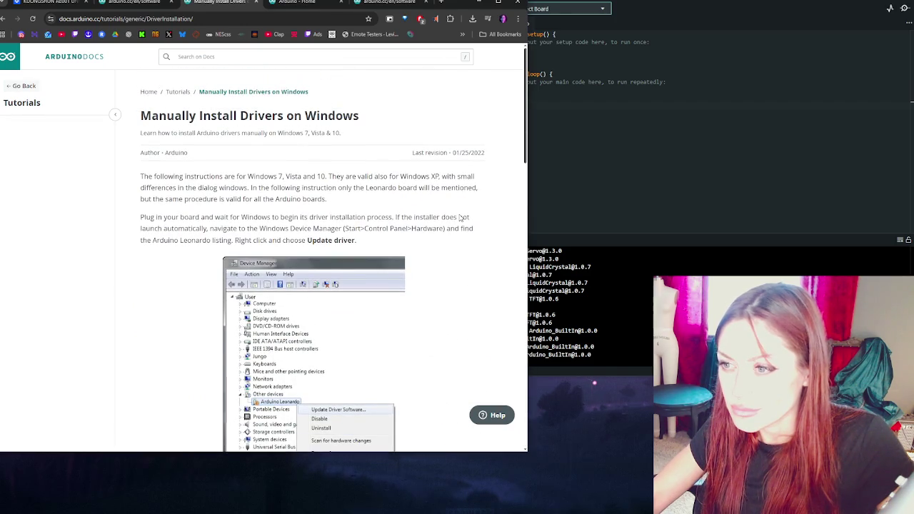
Highlight the driver guide's introduction, Plug in your board, and Browse folder instructions
mouse_move(141, 177)
left_mouse_down()
mouse_move(434, 176)
mouse_move(179, 187)
mouse_move(407, 188)
mouse_move(215, 200)
mouse_move(341, 203)
left_mouse_up()
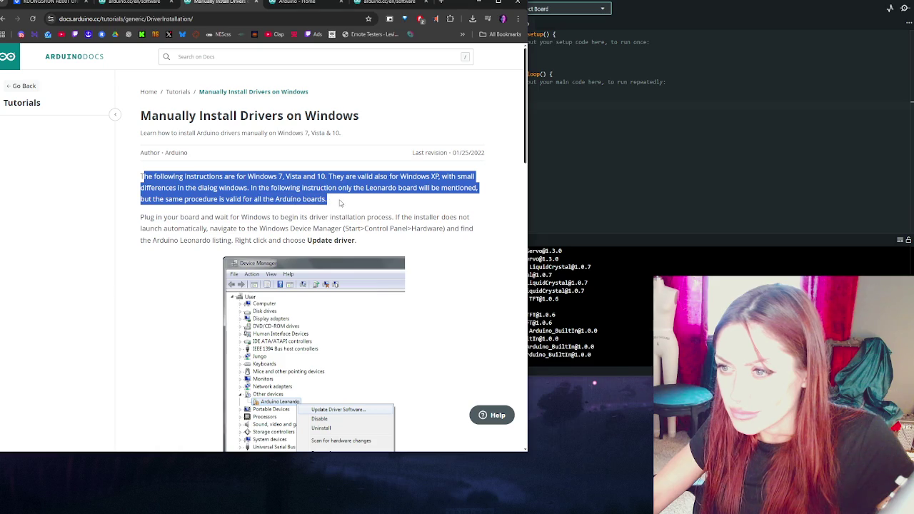
mouse_move(141, 217)
left_mouse_down()
mouse_move(405, 217)
mouse_move(280, 229)
mouse_move(450, 229)
mouse_move(258, 230)
mouse_move(233, 240)
mouse_move(370, 241)
left_mouse_up()
scroll(257, 236, "down", 4)
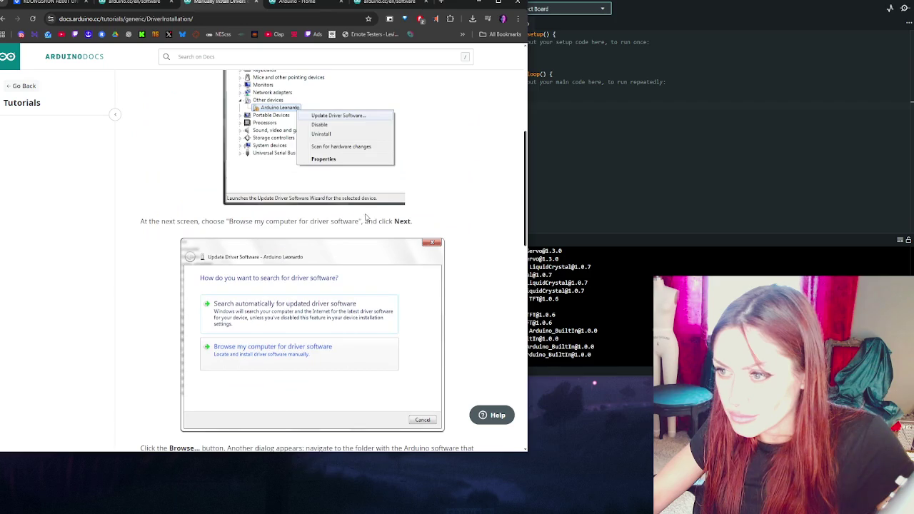
left_click_drag(143, 220, 419, 226)
scroll(426, 227, "down", 2)
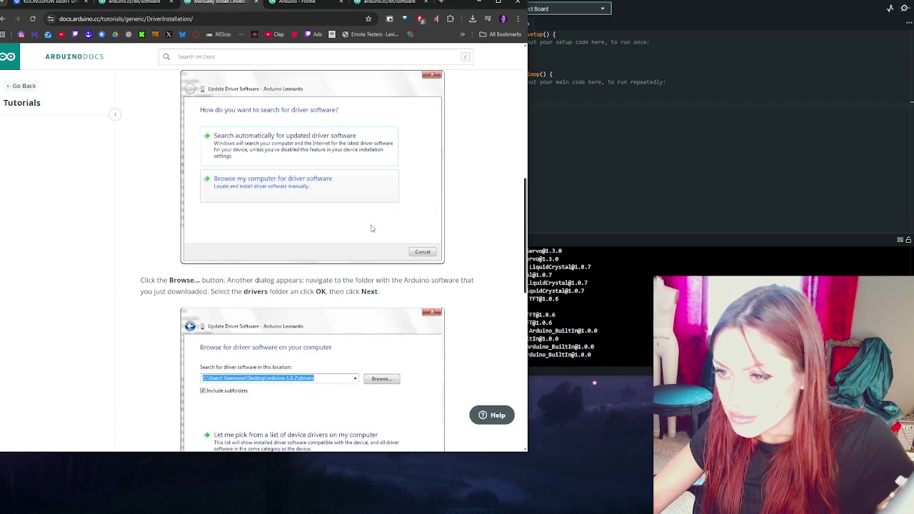
mouse_move(128, 280)
left_mouse_down()
mouse_move(462, 280)
mouse_move(477, 291)
left_mouse_up()
mouse_move(355, 280)
left_mouse_down()
mouse_move(473, 282)
mouse_move(217, 291)
left_mouse_up()
Scroll through the rest of the driver guide and go back to the Tutorials listing
scroll(367, 275, "down", 2)
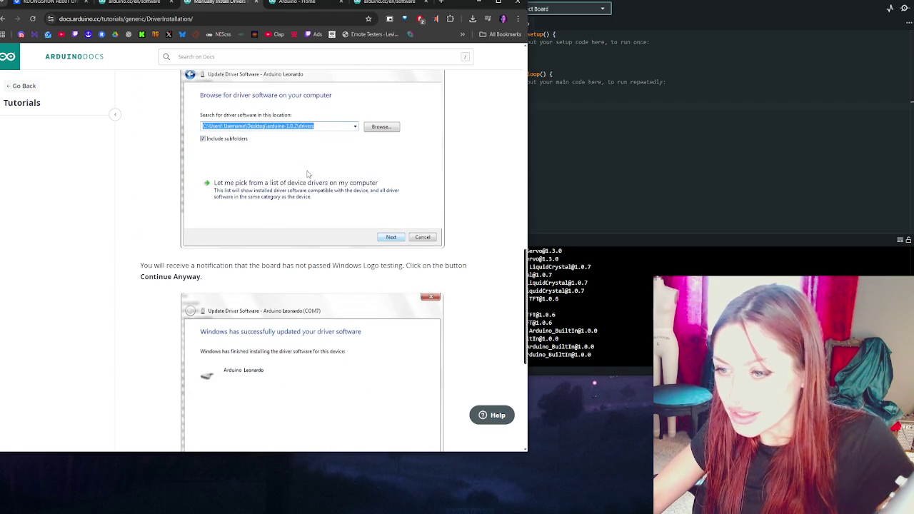
scroll(308, 173, "down", 2)
scroll(308, 174, "down", 3)
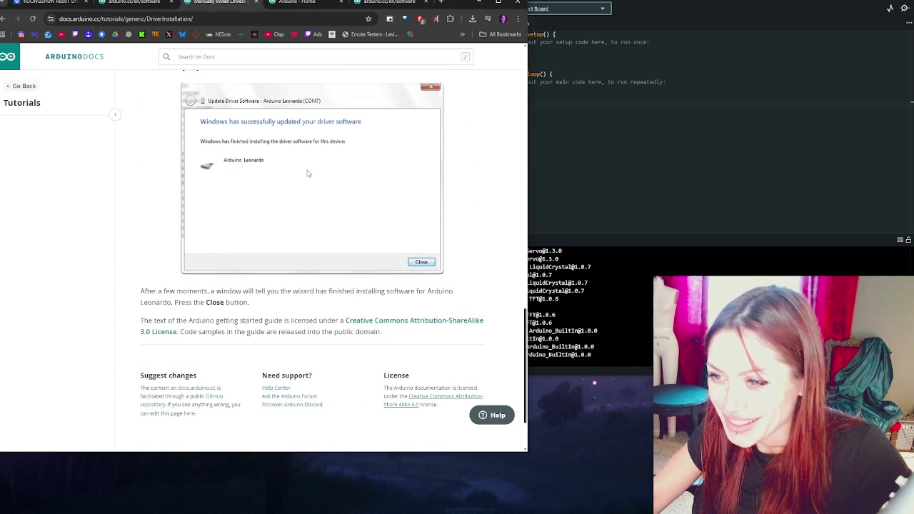
scroll(308, 174, "down", 1)
scroll(261, 141, "up", 9)
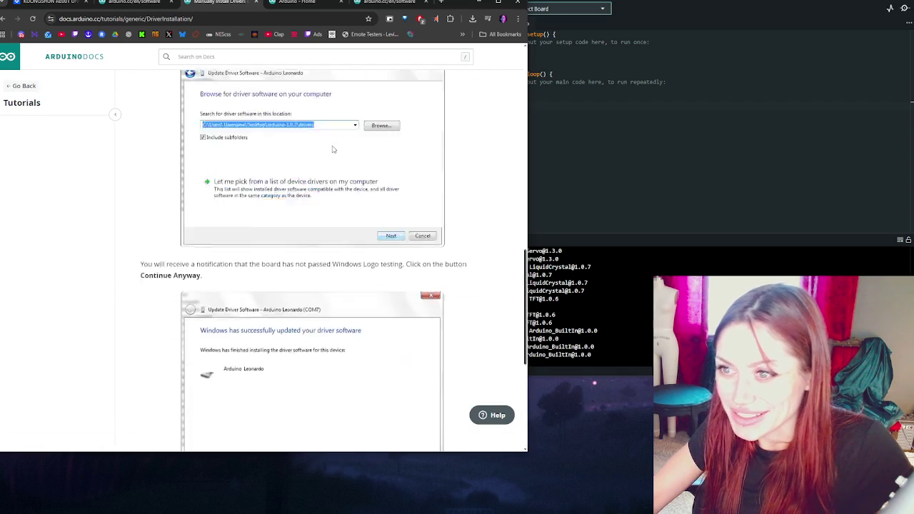
scroll(283, 200, "up", 5)
left_click(32, 88)
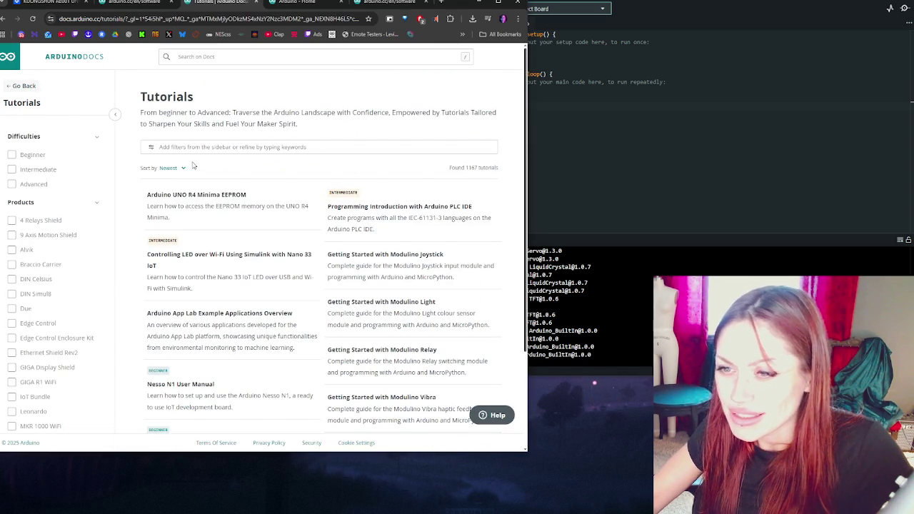
Open the arduino.cc home page, show the Products menu, and choose the all-hardware overview
left_click(10, 57)
left_click(216, 57)
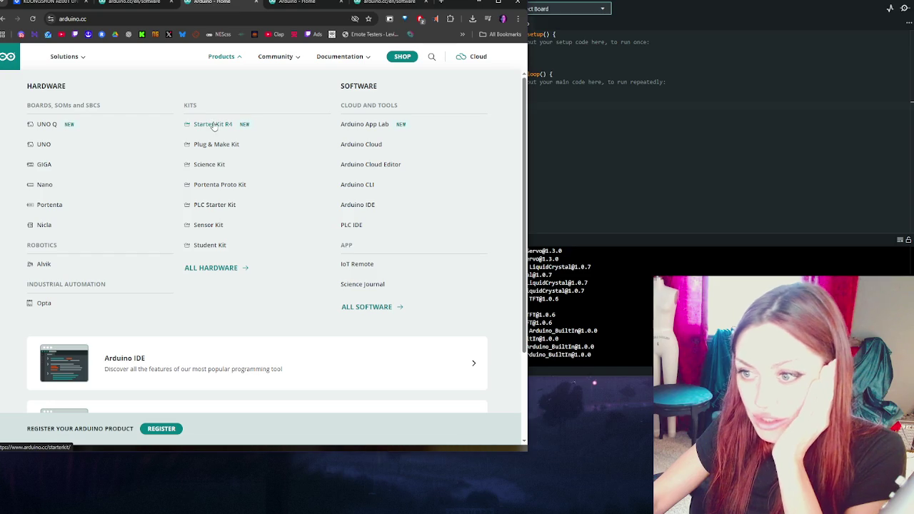
left_click(236, 270)
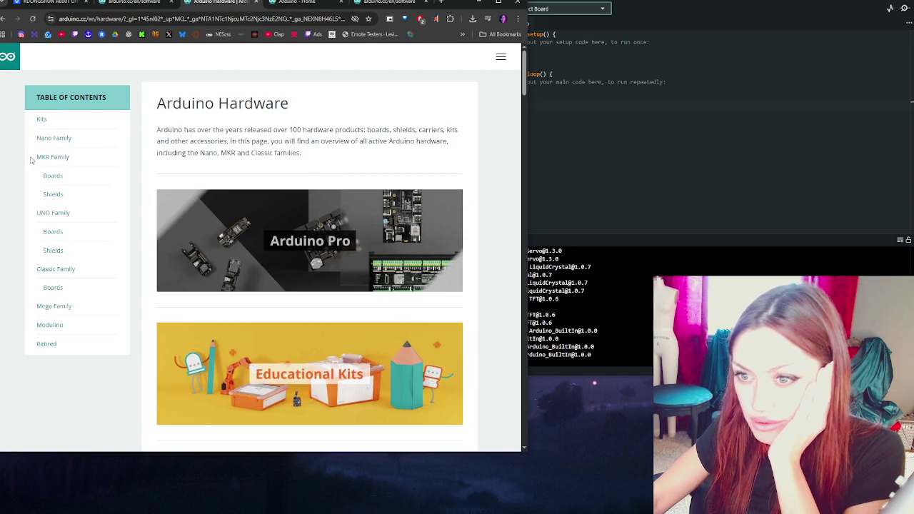
Browse the hardware overview from the Kits section down to the UNO Family boards
left_click(52, 118)
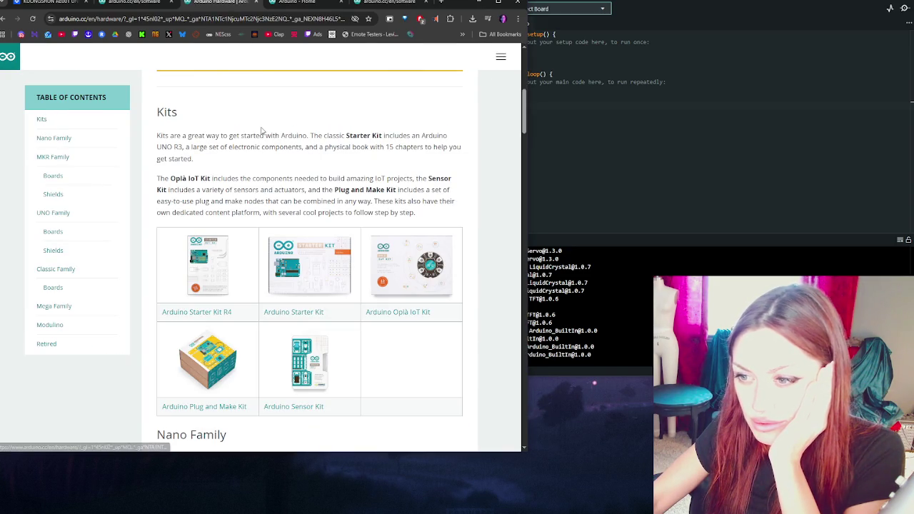
scroll(262, 131, "down", 2)
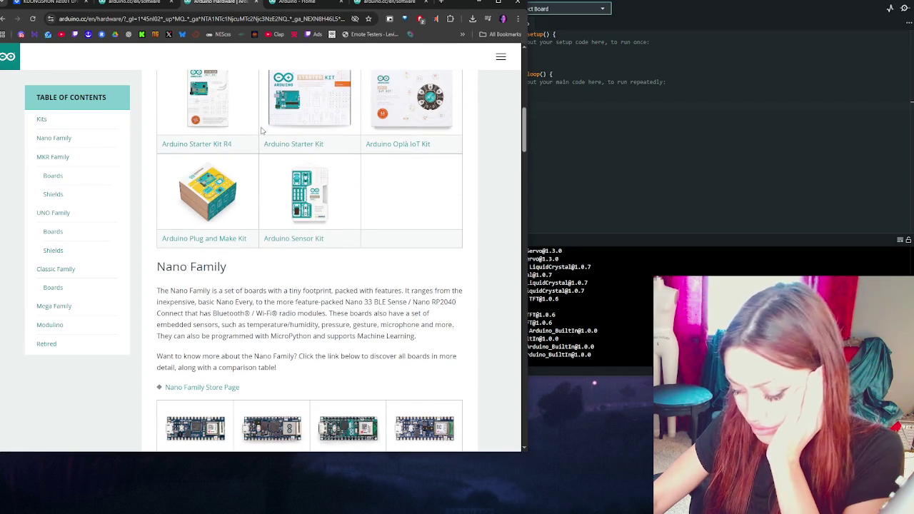
scroll(263, 128, "down", 1)
scroll(263, 129, "down", 2)
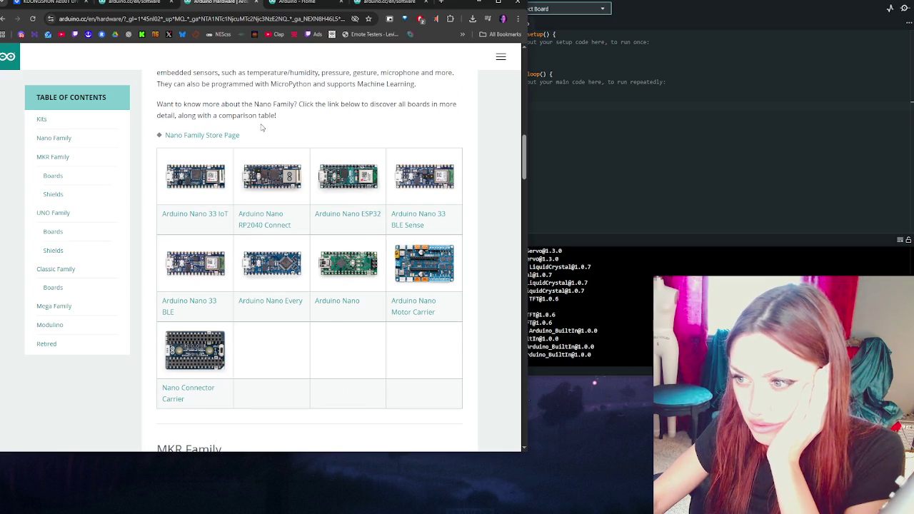
scroll(261, 128, "down", 7)
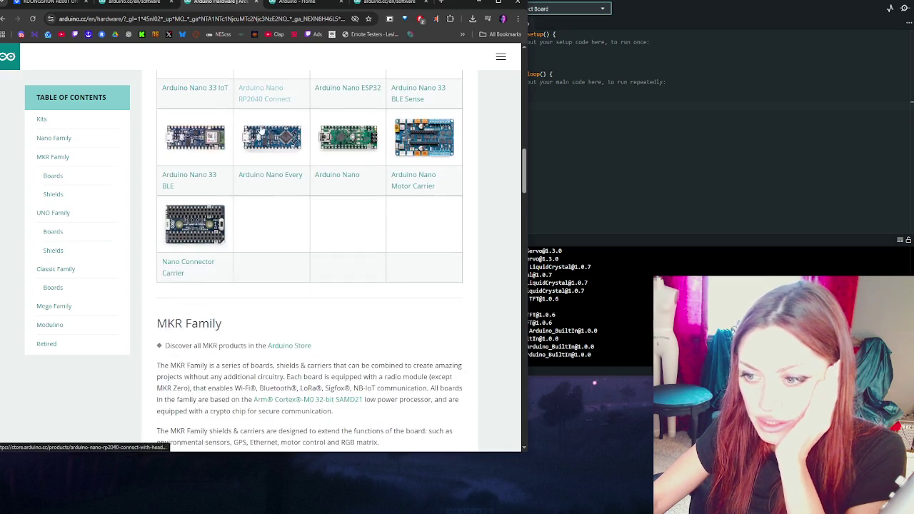
scroll(262, 129, "down", 5)
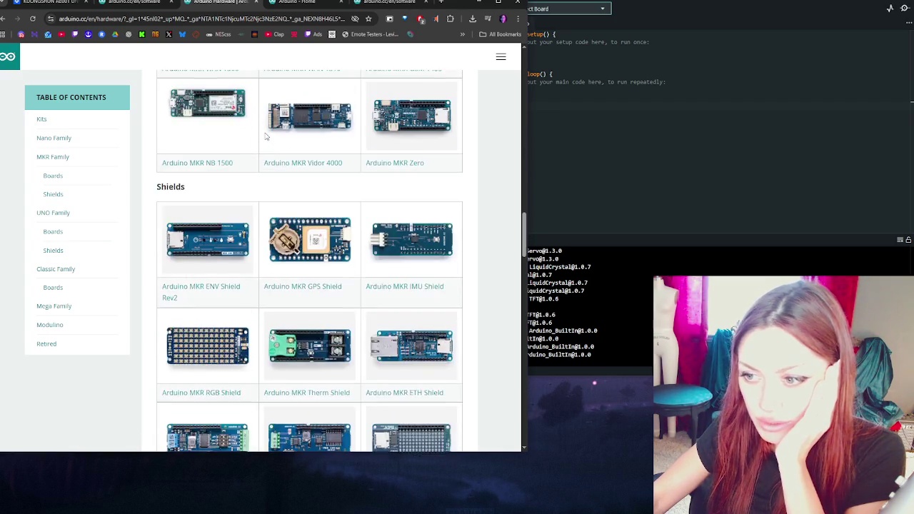
scroll(265, 135, "down", 2)
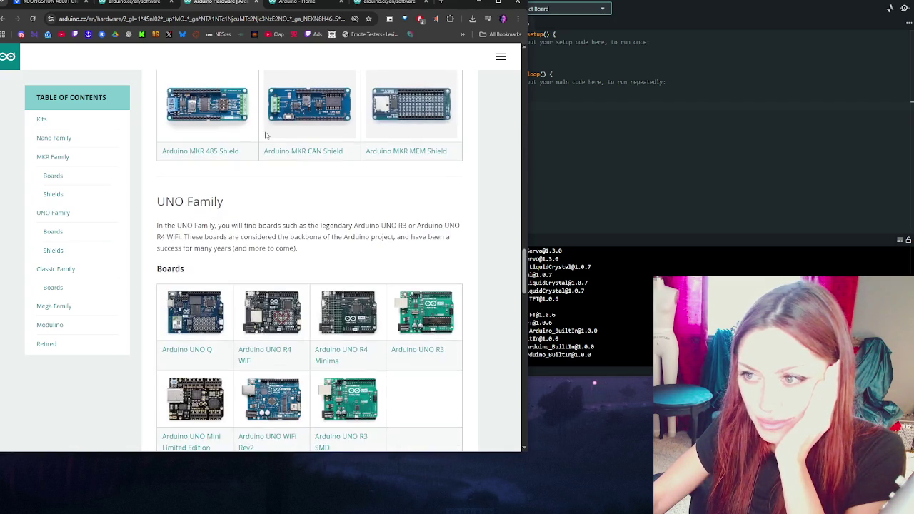
scroll(265, 135, "down", 2)
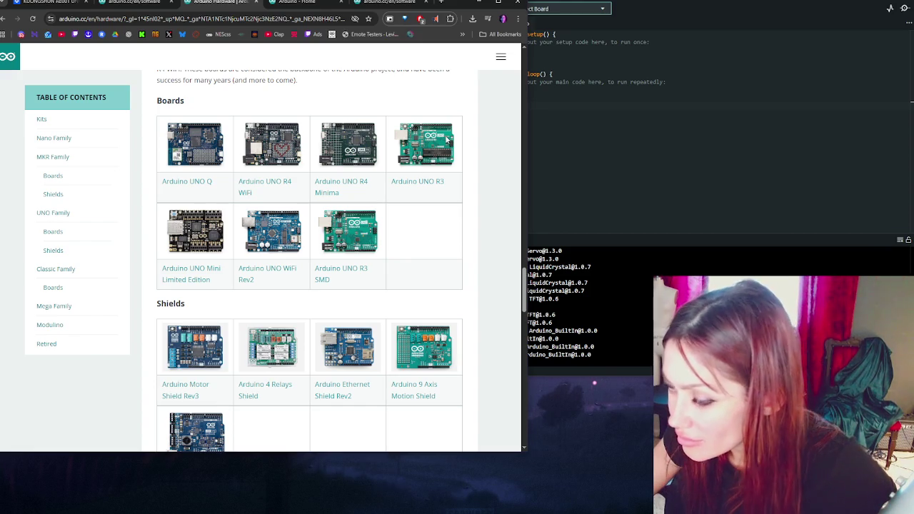
View the Arduino UNO R3 product page, then go back and return to the arduino.cc home page
left_click(434, 183)
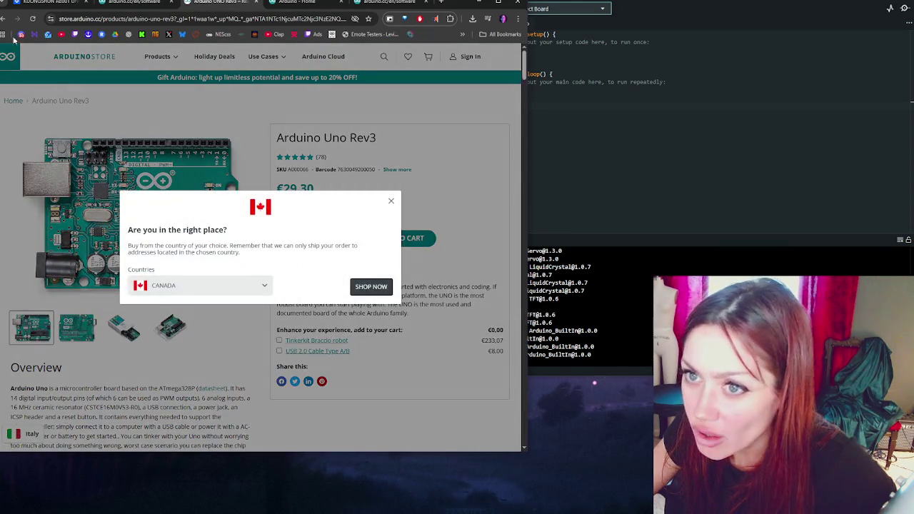
left_click(2, 17)
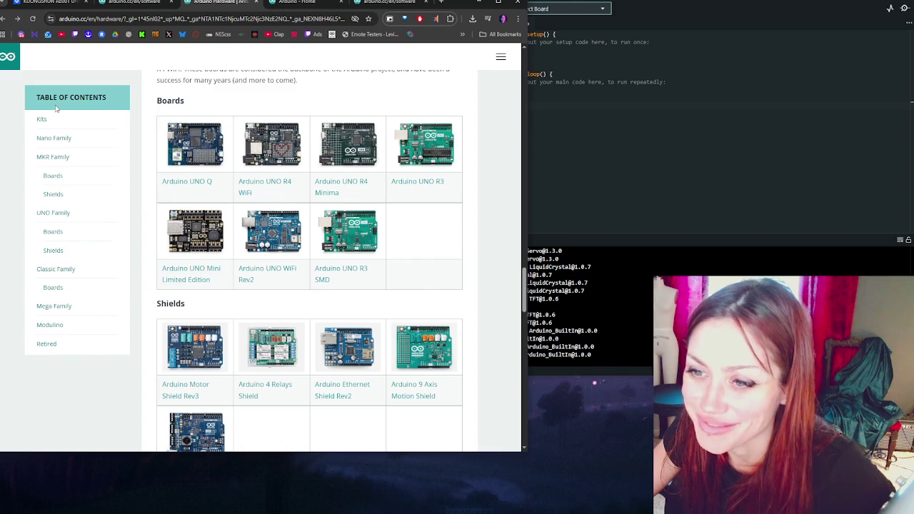
scroll(229, 104, "up", 5)
scroll(309, 260, "up", 10)
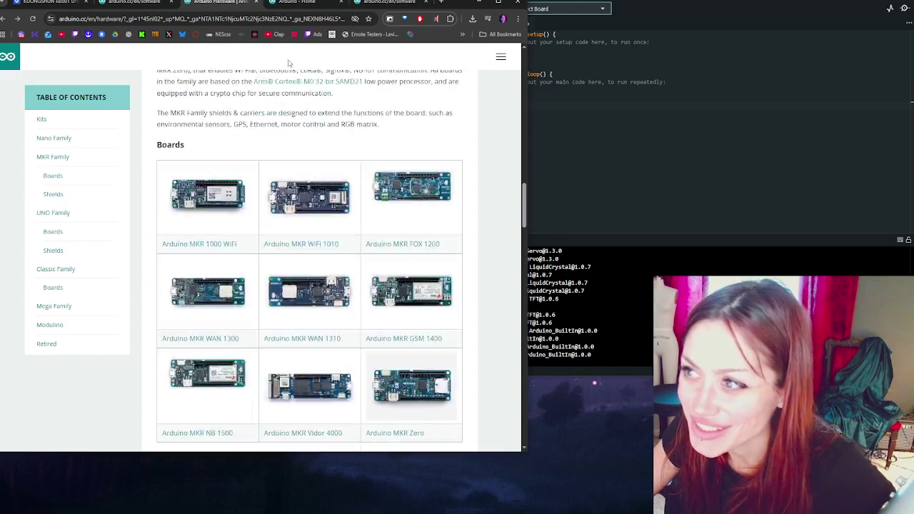
left_click(8, 57)
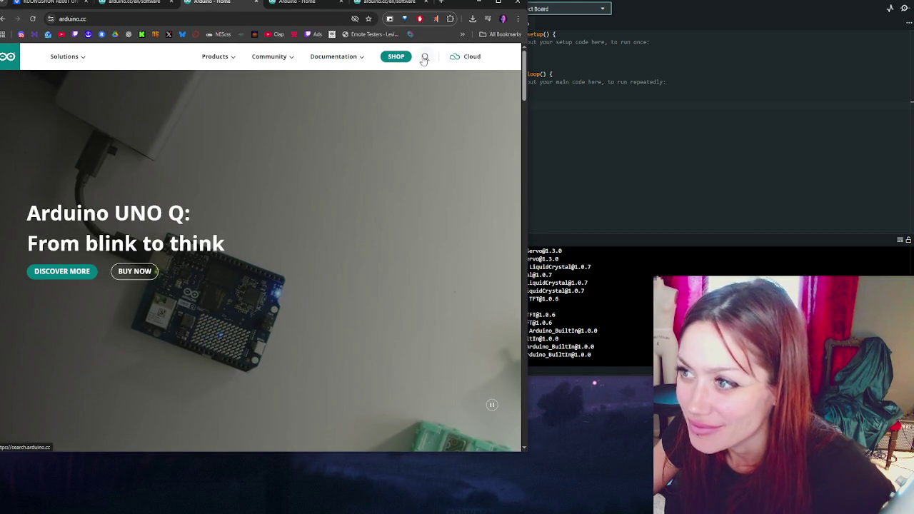
Search the Arduino site for 'drivers'
left_click(425, 57)
type("fr")
key("BackSpace")
key("BackSpace")
type("drivers")
key("Return")
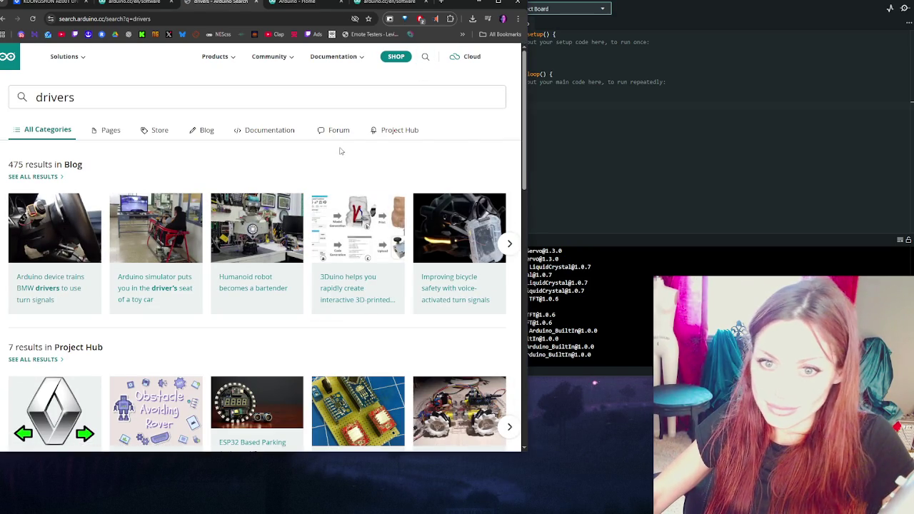
Glance at the Arduino IDE, then bring up the FTDI driver installation article
left_click(580, 134)
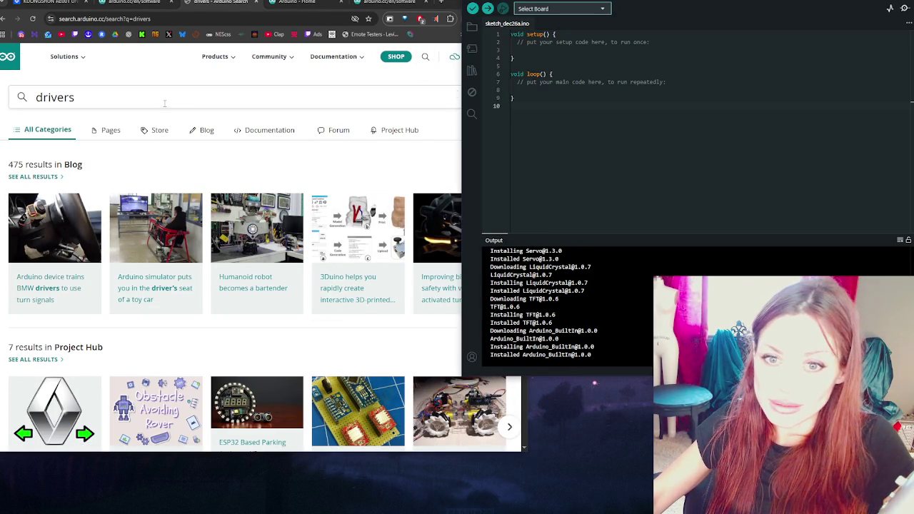
left_click(250, 161)
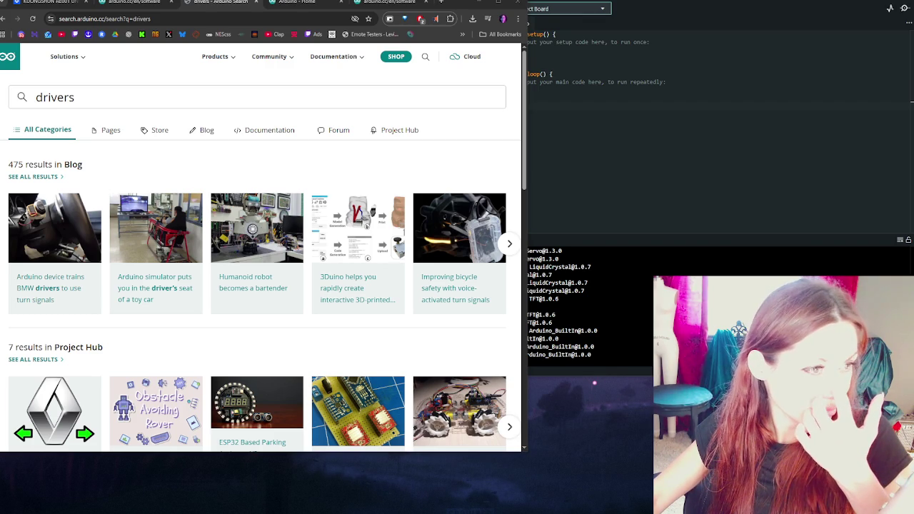
left_click_drag(913, 49, 0, 48)
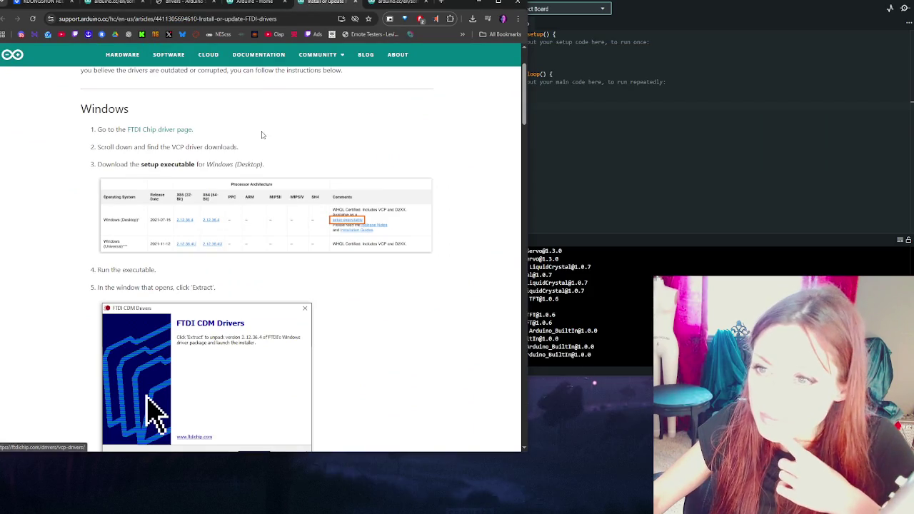
Read the FTDI drivers article and follow its 'FTDI Chip driver page' link to the VCP Drivers page
scroll(278, 136, "up", 1)
scroll(285, 140, "down", 6)
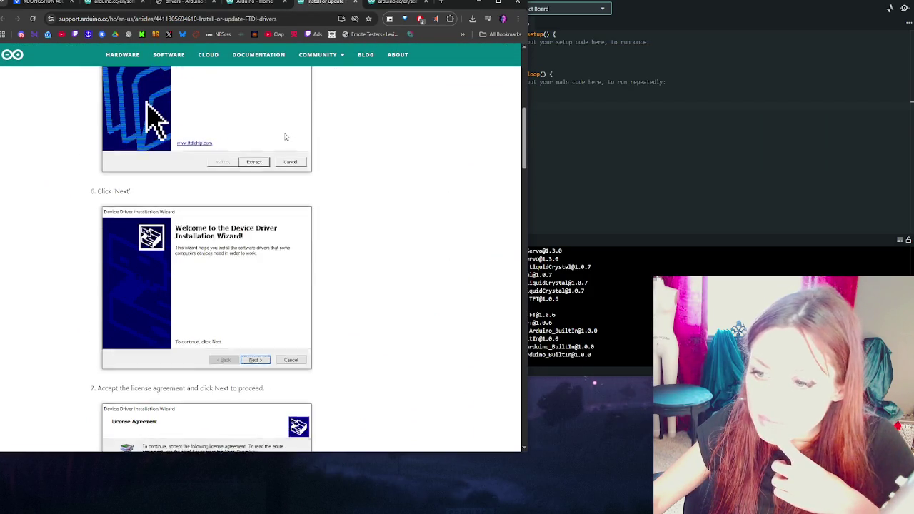
scroll(295, 148, "down", 5)
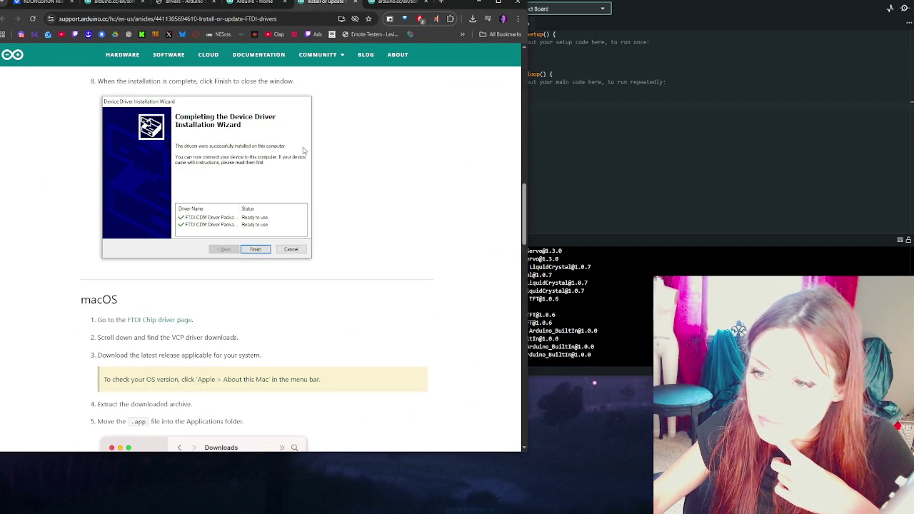
scroll(509, 141, "up", 1)
scroll(504, 143, "up", 10)
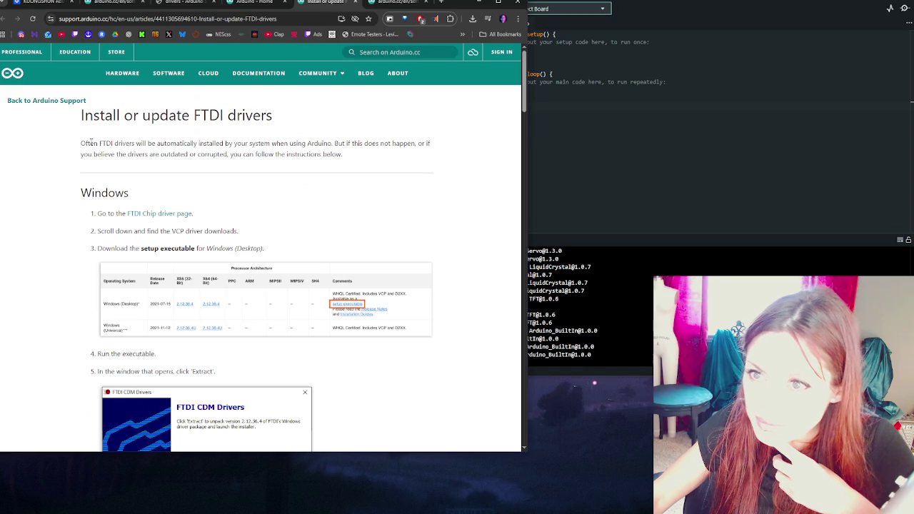
mouse_move(93, 144)
left_mouse_down()
mouse_move(337, 154)
mouse_move(383, 144)
mouse_move(445, 148)
mouse_move(443, 158)
left_mouse_up()
left_click(40, 187)
left_click(169, 218)
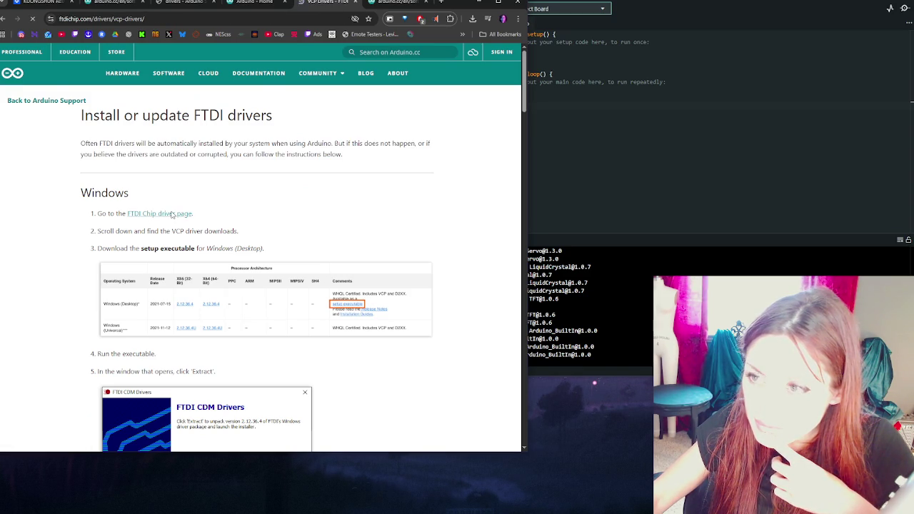
Return to the FTDI driver article and open the FTDI Chip page in its own window
left_click(6, 18)
right_click(156, 213)
left_click(188, 227)
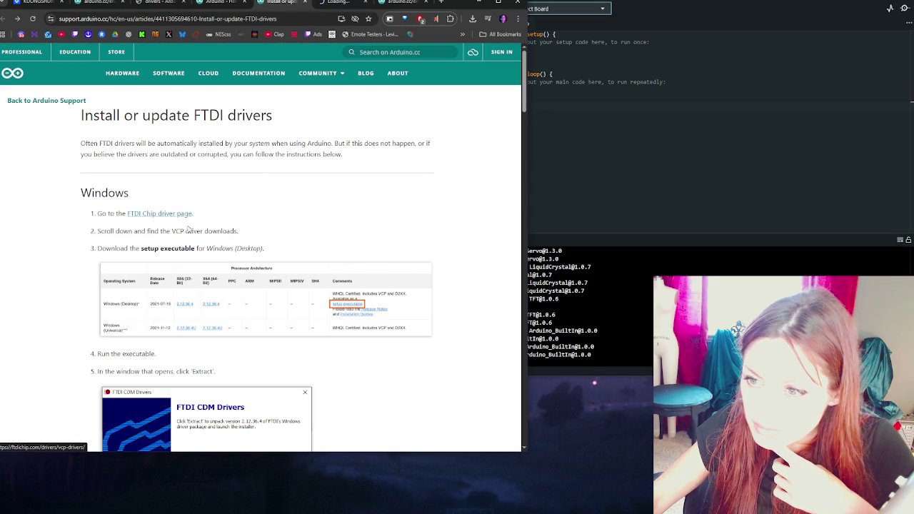
left_click_drag(134, 230, 243, 236)
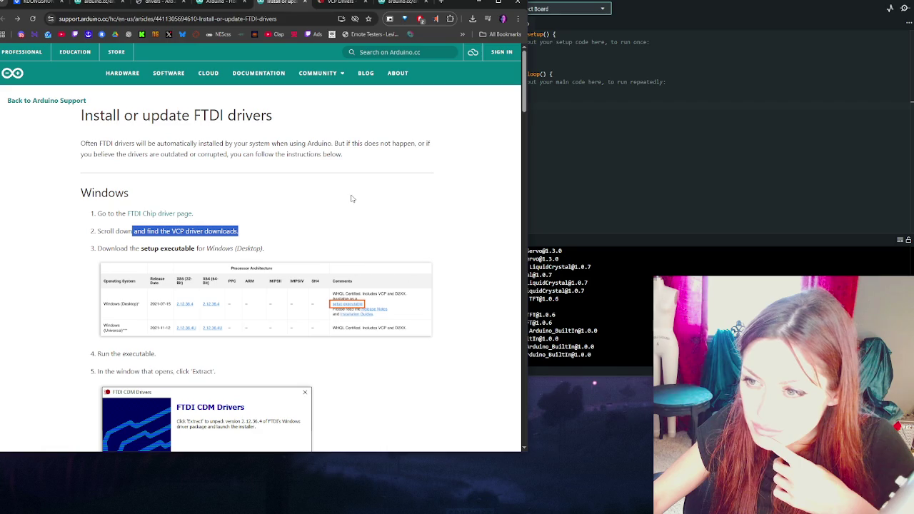
mouse_move(344, 6)
left_mouse_down()
mouse_move(315, 18)
mouse_move(461, 12)
left_mouse_up()
Download the Windows desktop VCP driver setup executable (CDM2123620_Setup.zip) from the FTDI Chip table
scroll(706, 230, "down", 4)
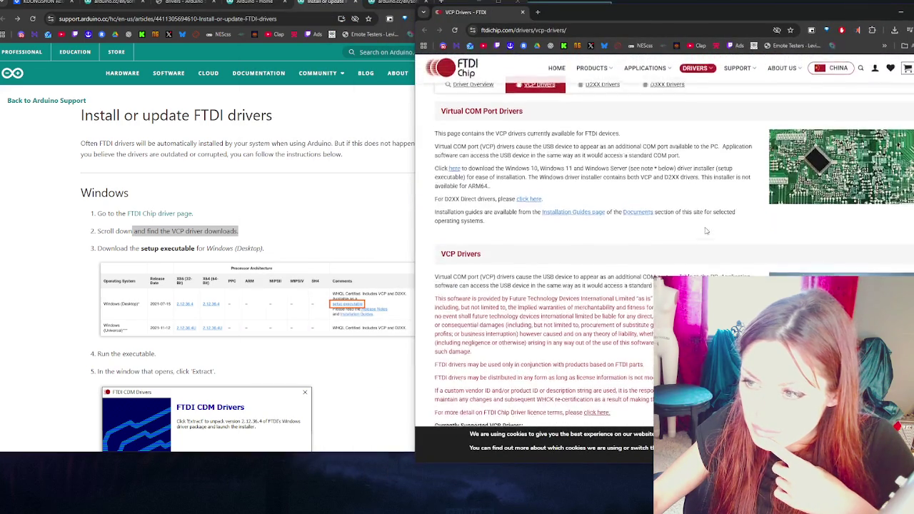
scroll(707, 230, "down", 4)
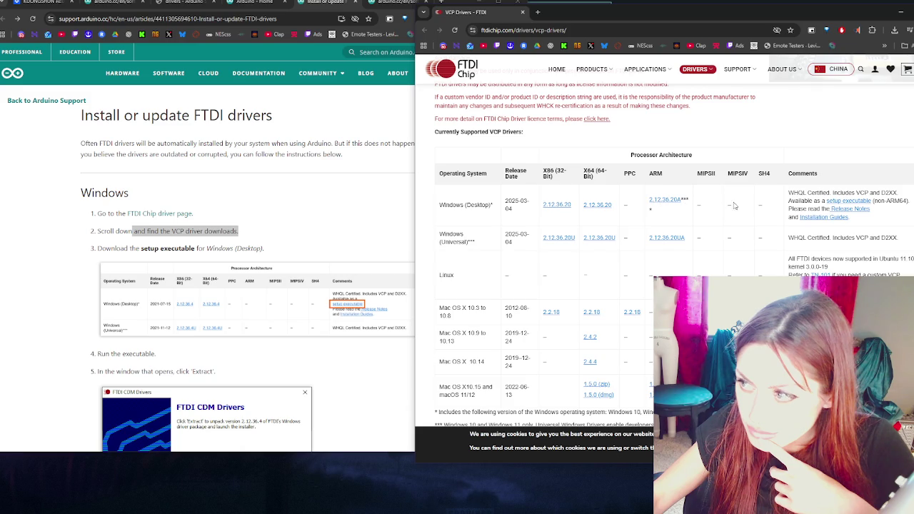
left_click(847, 206)
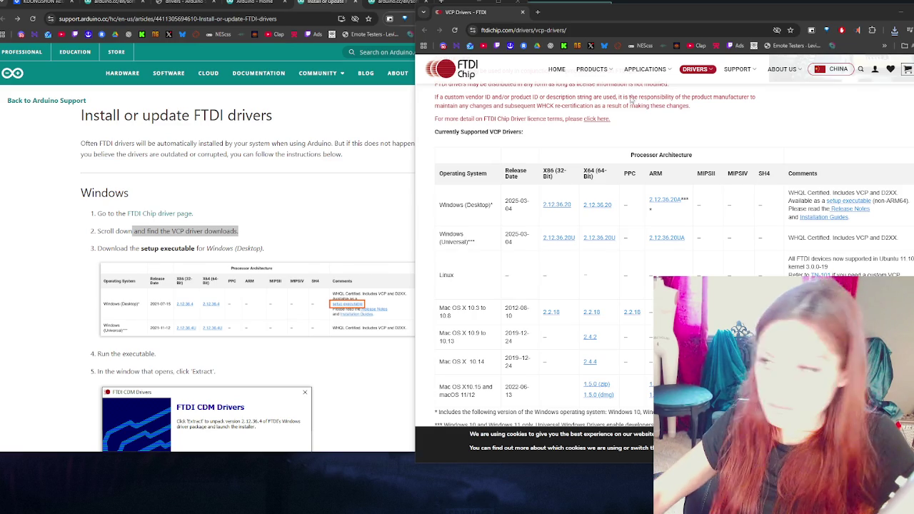
Open CDM2123620_Setup.zip from Chrome's recent downloads, then return to the Arduino FTDI guide
left_click(895, 30)
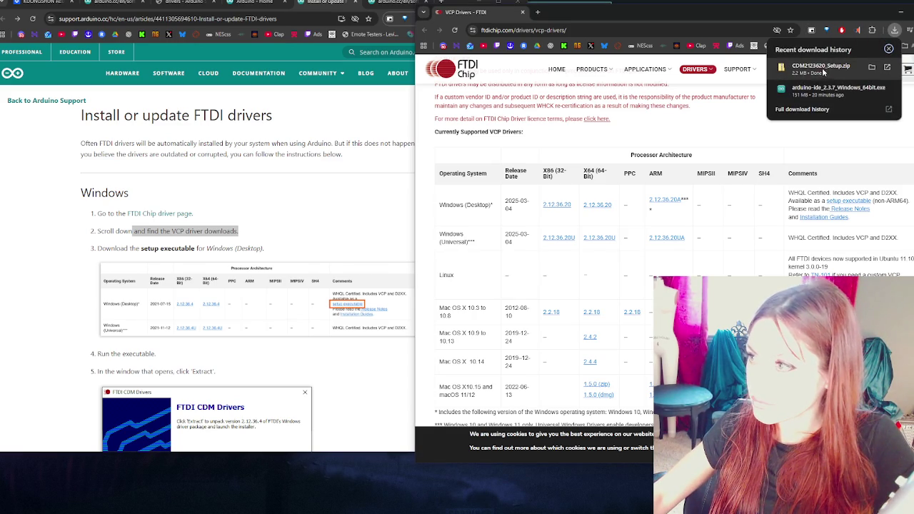
left_click(824, 69)
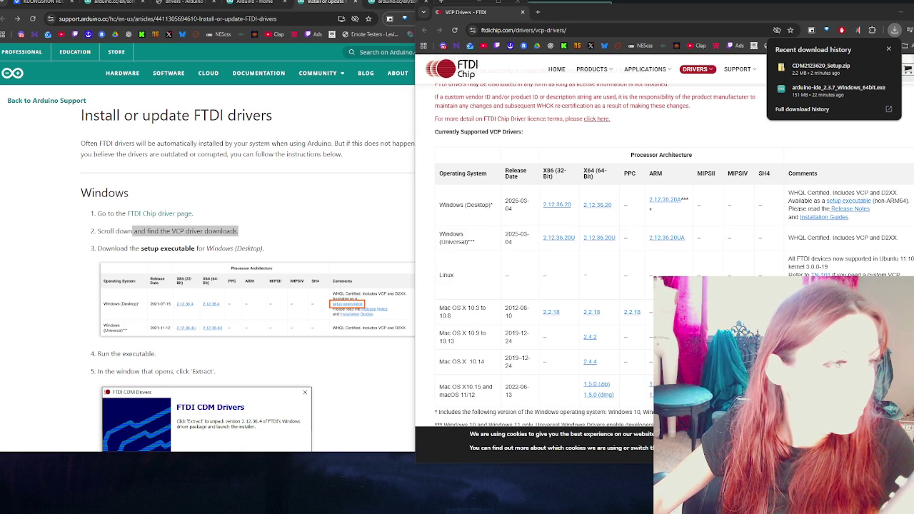
left_click(195, 243)
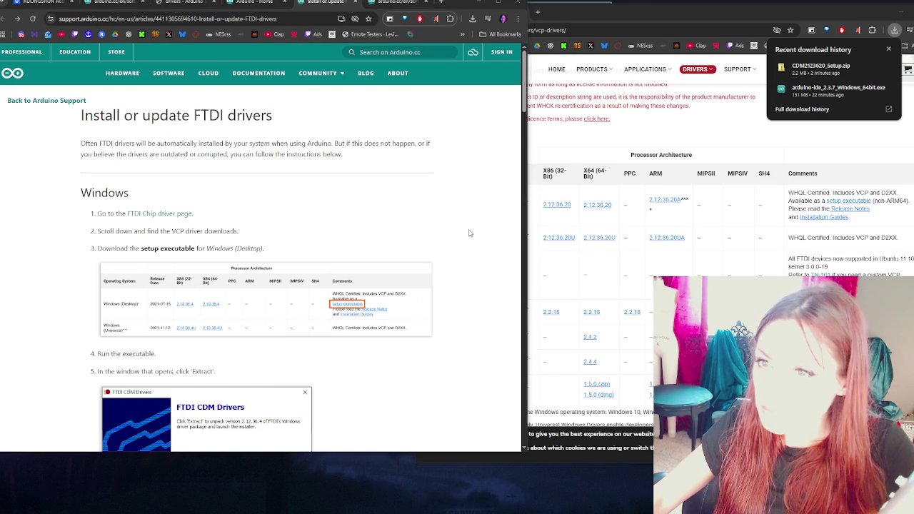
Select the FTDI guide's intro paragraph, then switch to the UNO KIT RFID LEARNING SUITE PDF tab
left_click_drag(85, 143, 438, 155)
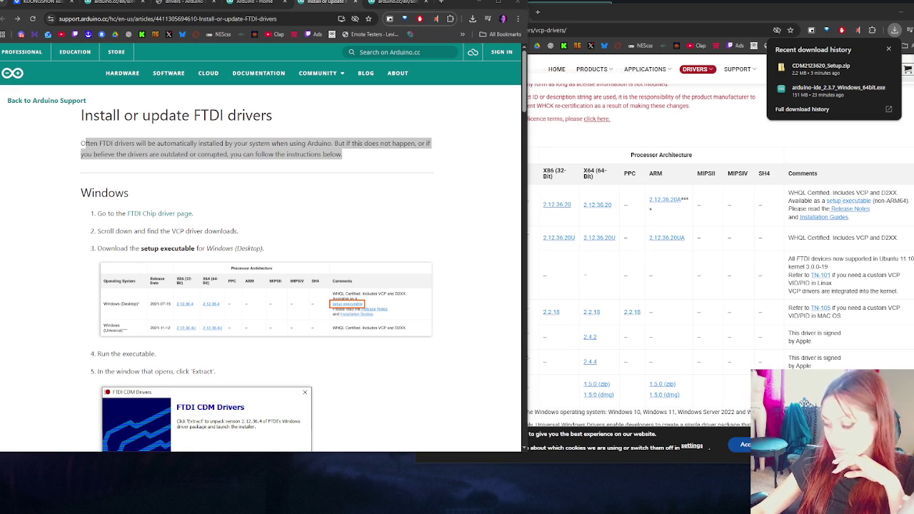
left_click(43, 3)
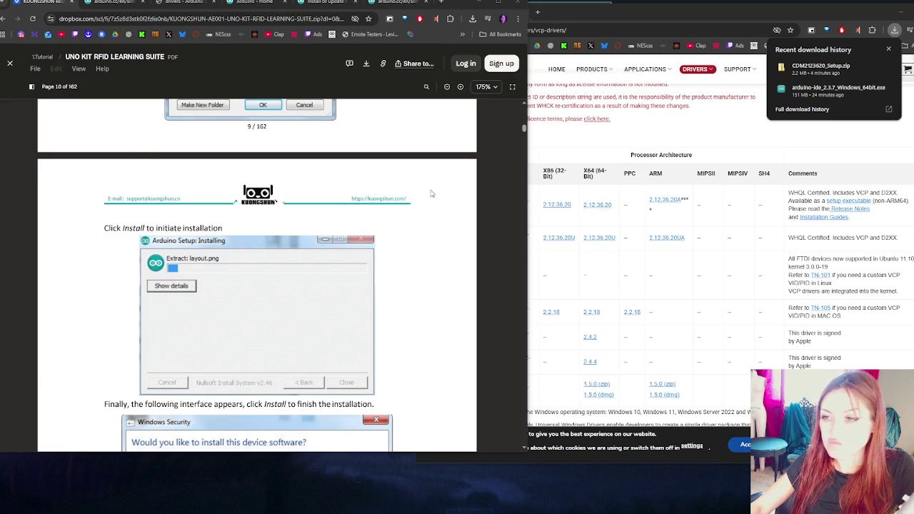
Dismiss the recent downloads list and minimize the FTDI VCP Drivers browser window
left_click(762, 140)
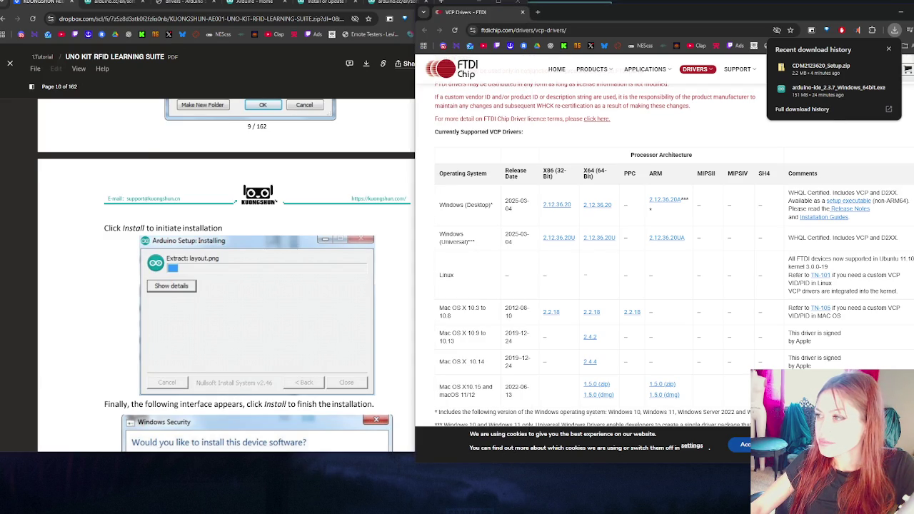
left_click(889, 51)
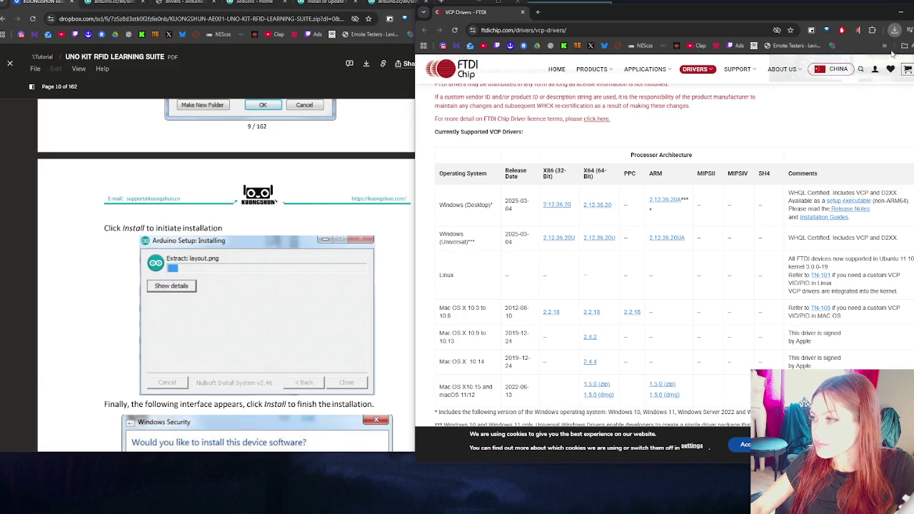
scroll(85, 323, "down", 5)
scroll(107, 284, "down", 8)
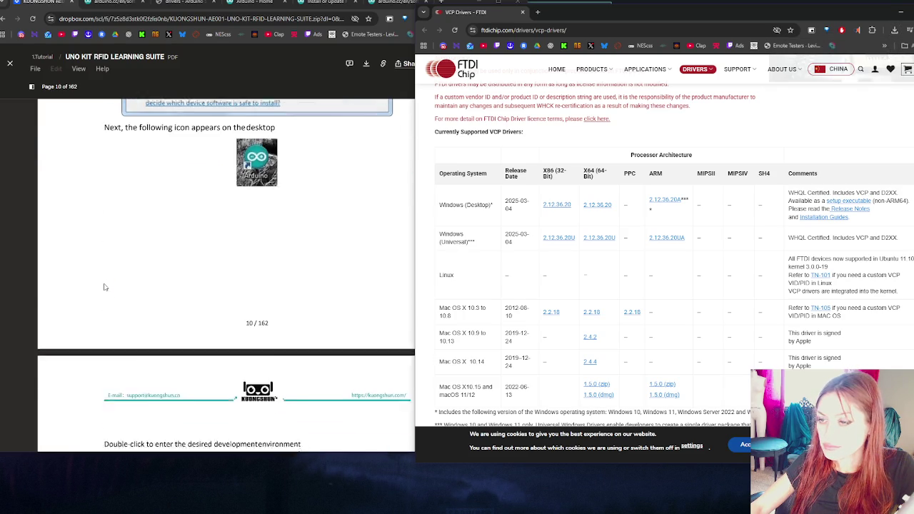
scroll(65, 249, "up", 2)
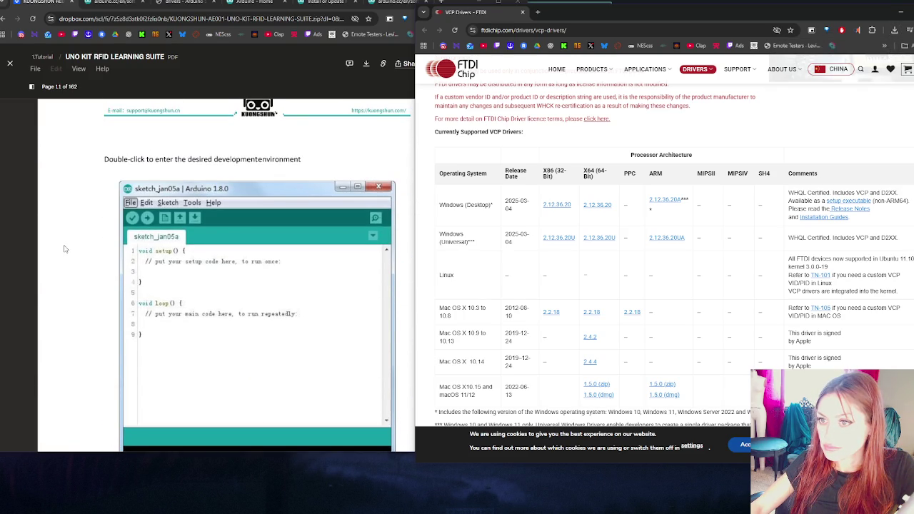
left_click_drag(607, 12, 479, 91)
left_click(710, 89)
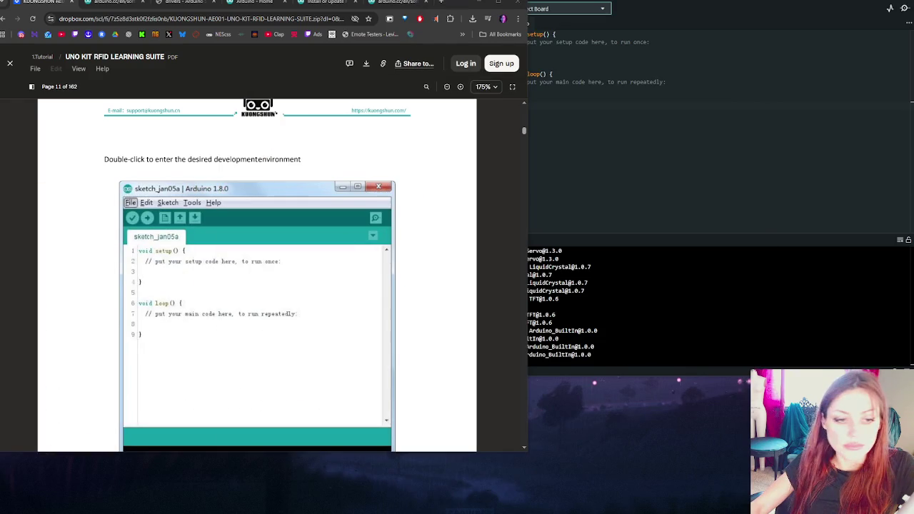
Read the kit guide's USB driver steps down to page 14's Update Driver Software instructions
scroll(468, 285, "down", 3)
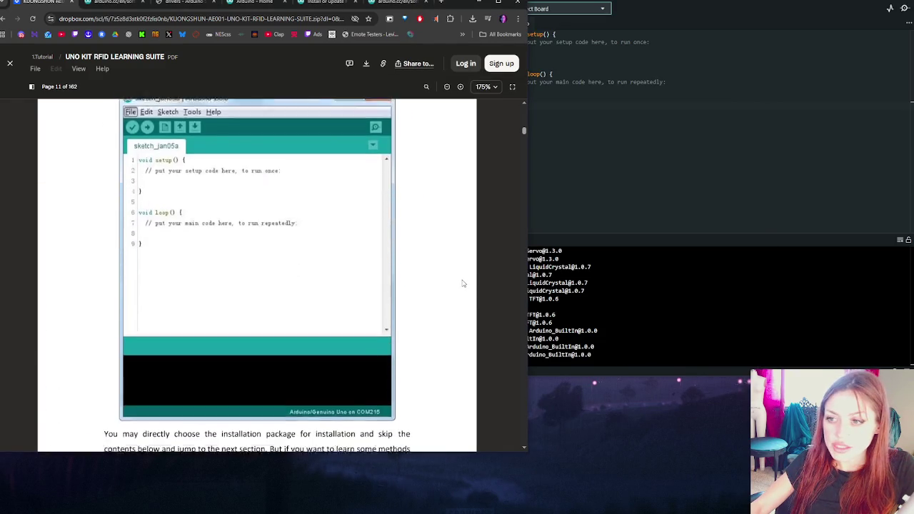
scroll(458, 266, "down", 1)
scroll(425, 261, "down", 6)
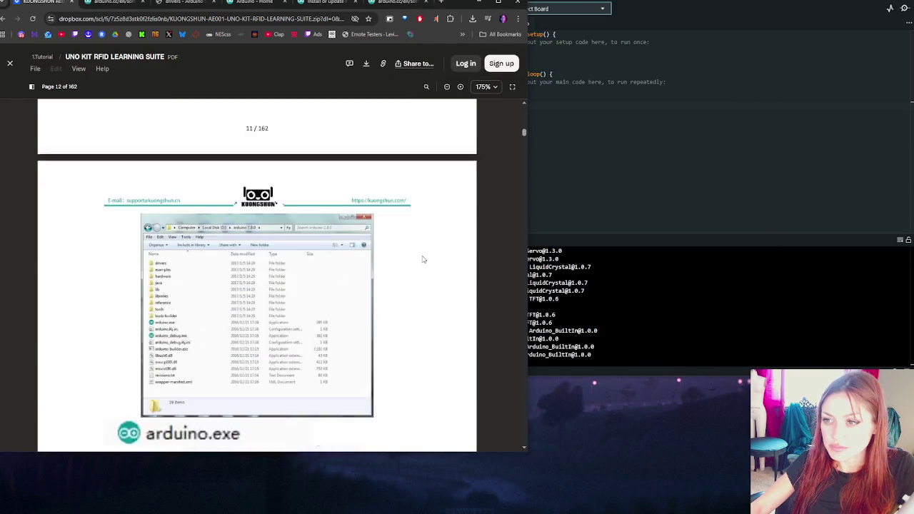
scroll(424, 266, "down", 10)
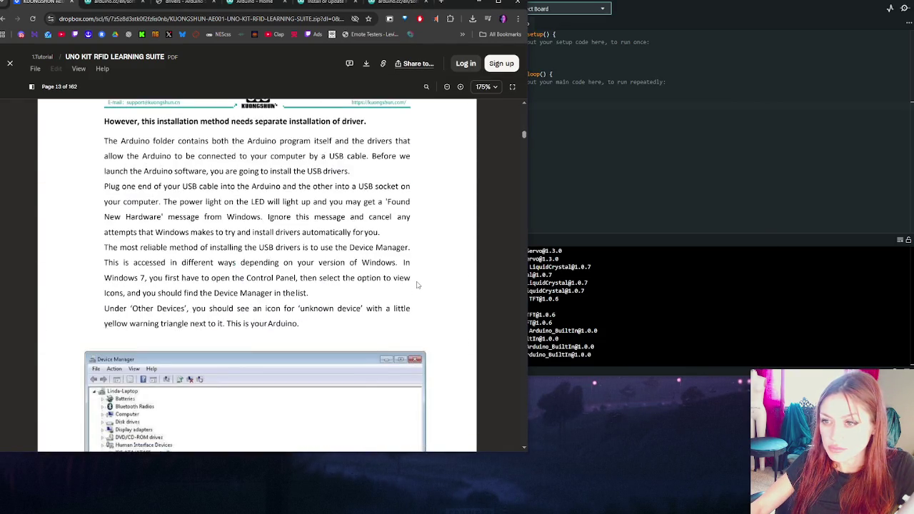
scroll(427, 293, "down", 6)
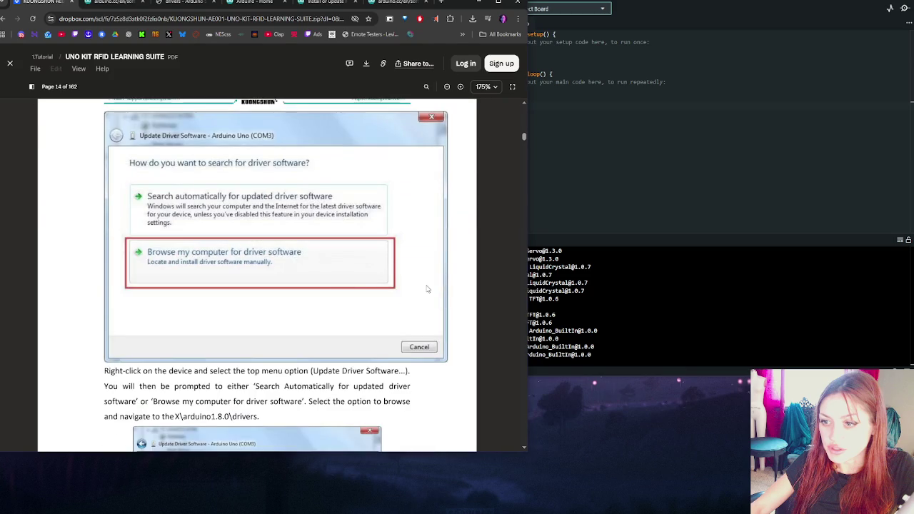
scroll(427, 289, "down", 10)
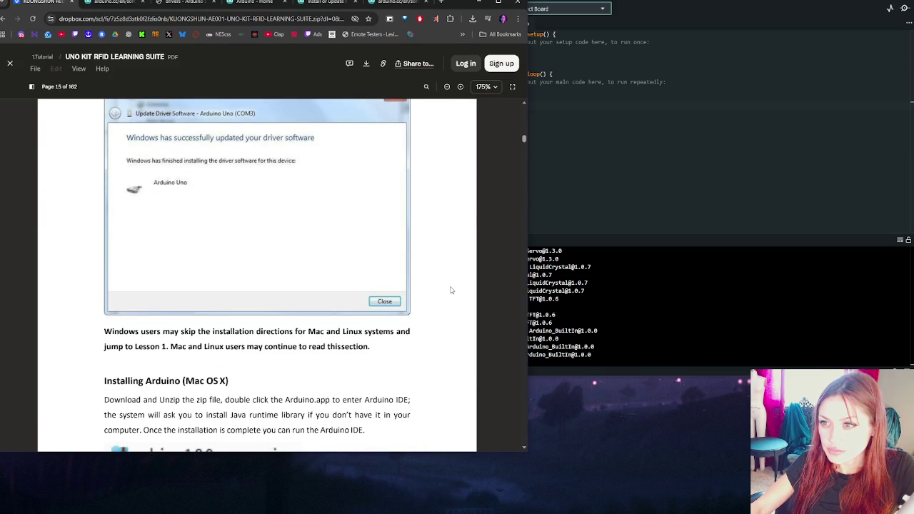
scroll(451, 290, "up", 8)
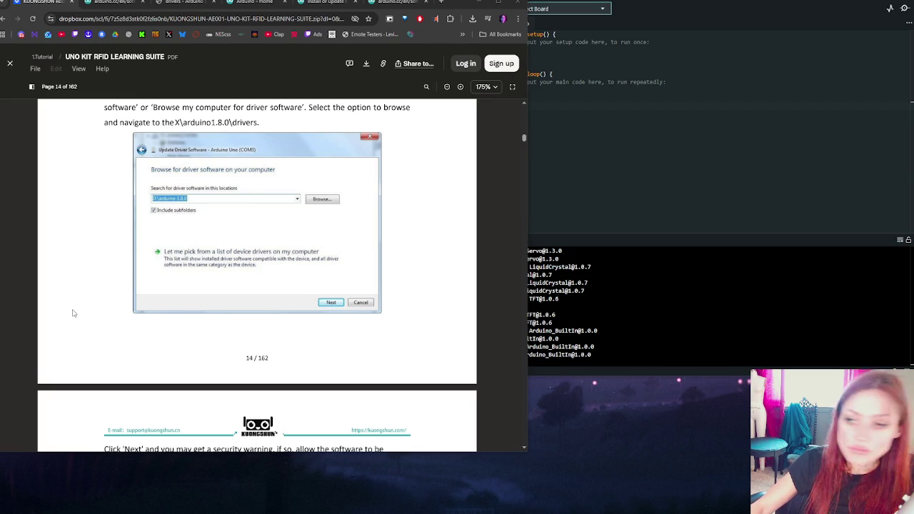
scroll(72, 313, "down", 3)
scroll(250, 257, "down", 4)
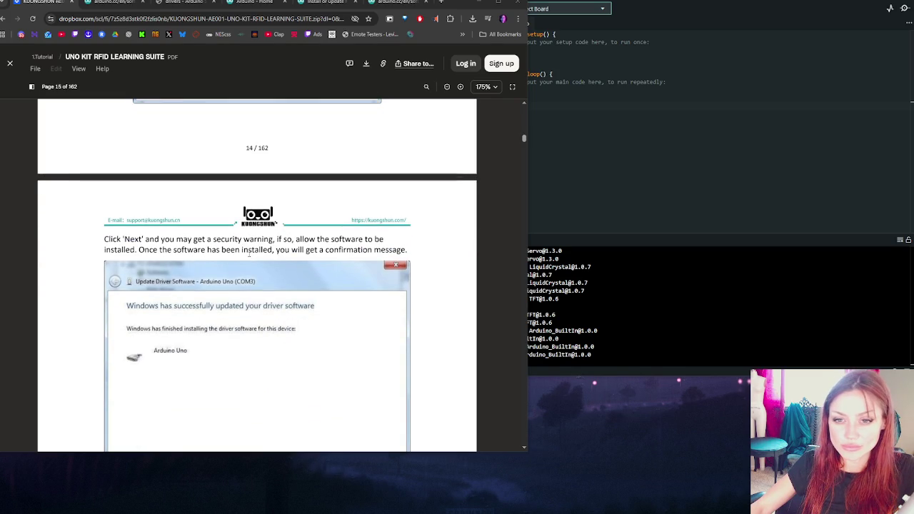
scroll(250, 258, "up", 5)
scroll(248, 257, "up", 3)
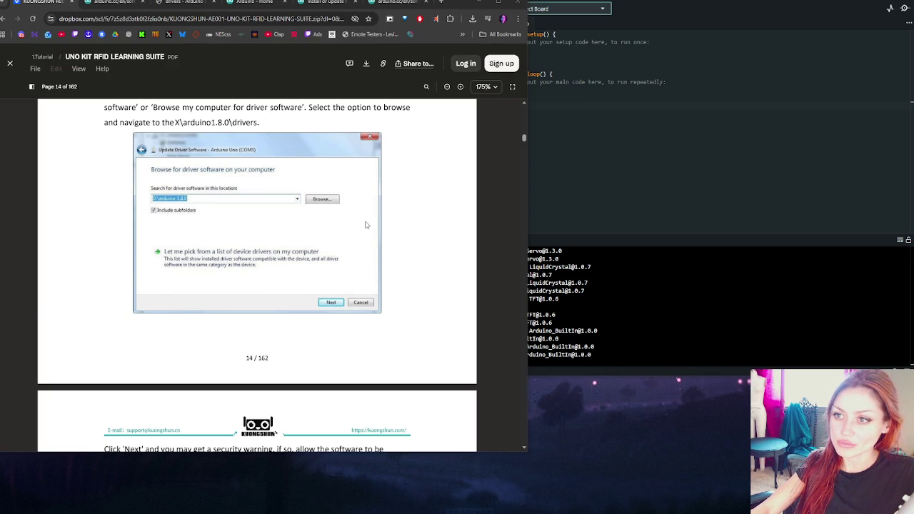
Scroll back and forth through the kit guide's pages after the driver section
scroll(366, 225, "down", 3)
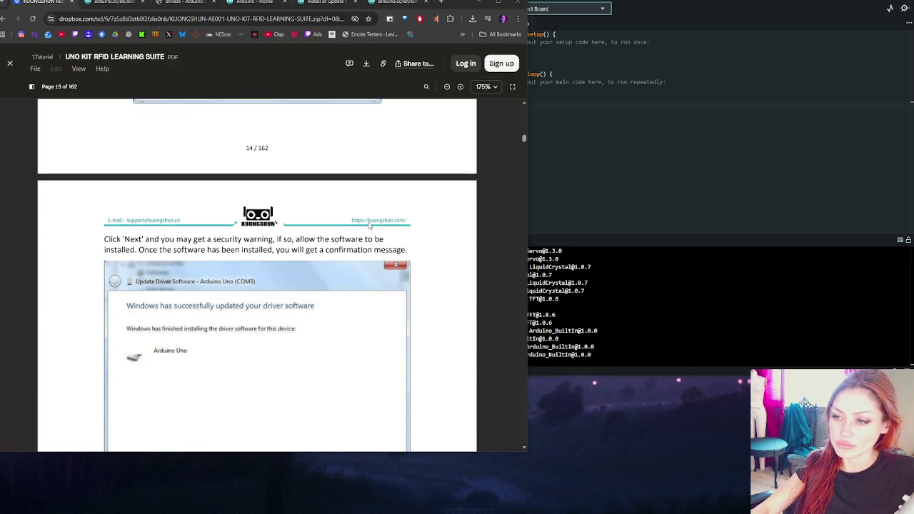
scroll(398, 331, "down", 4)
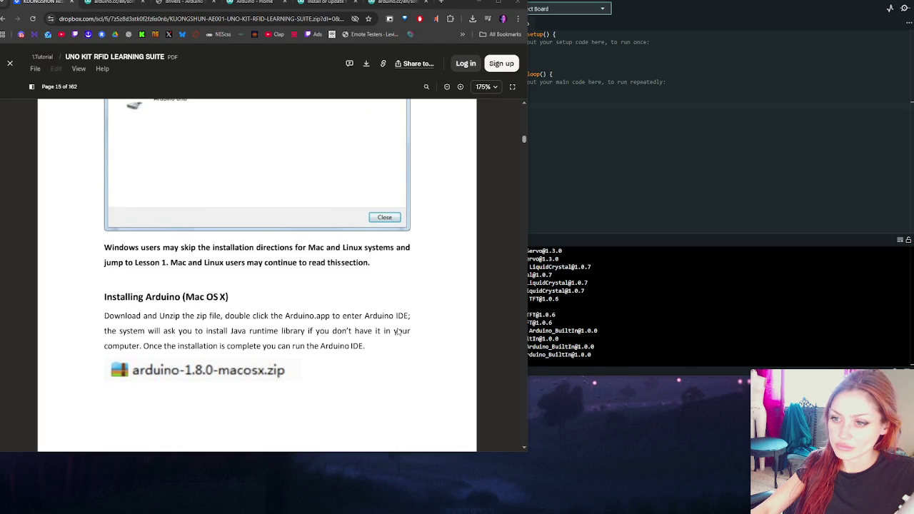
scroll(398, 331, "down", 20)
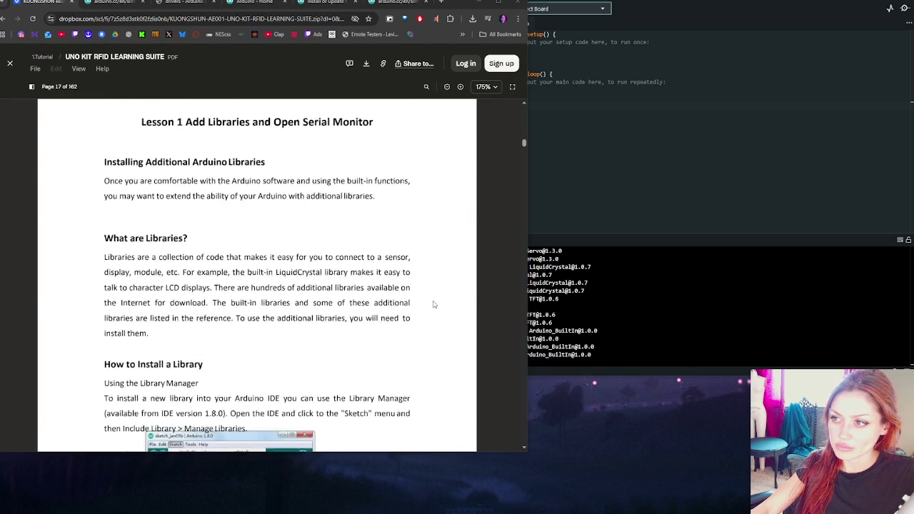
scroll(409, 285, "down", 20)
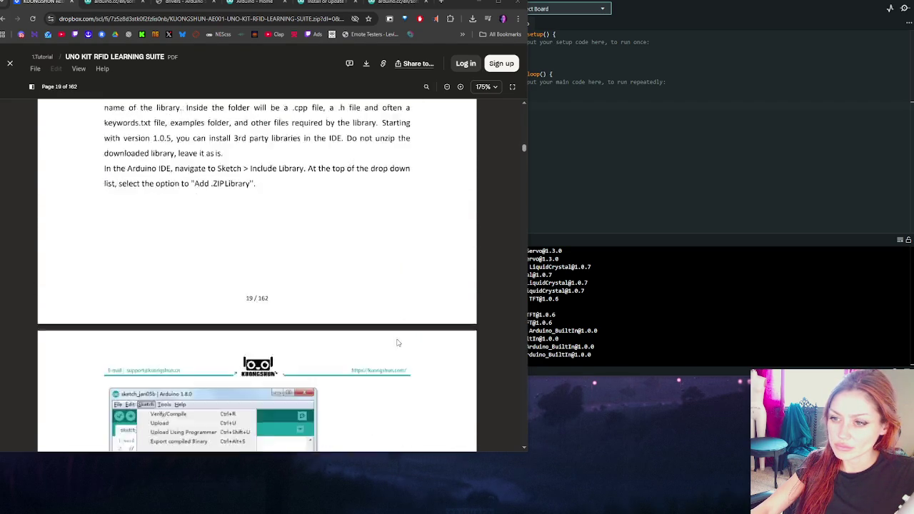
scroll(380, 314, "down", 20)
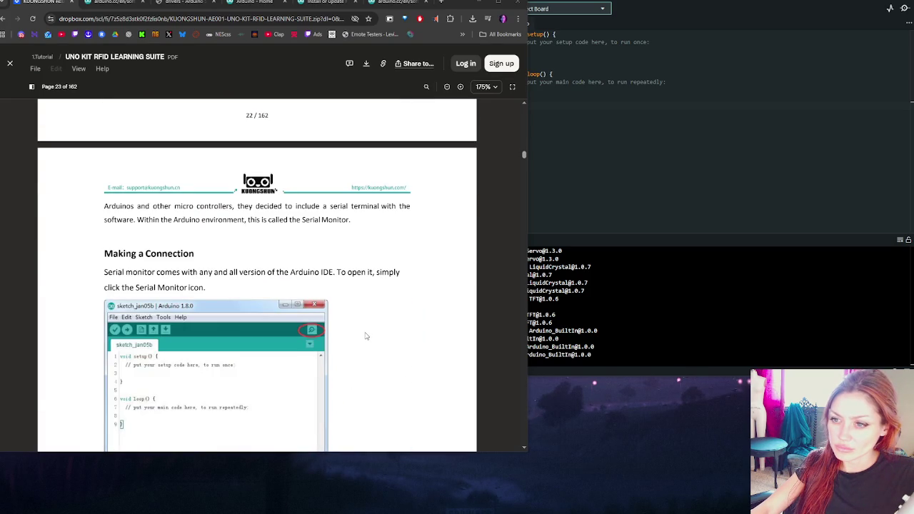
scroll(367, 332, "up", 3)
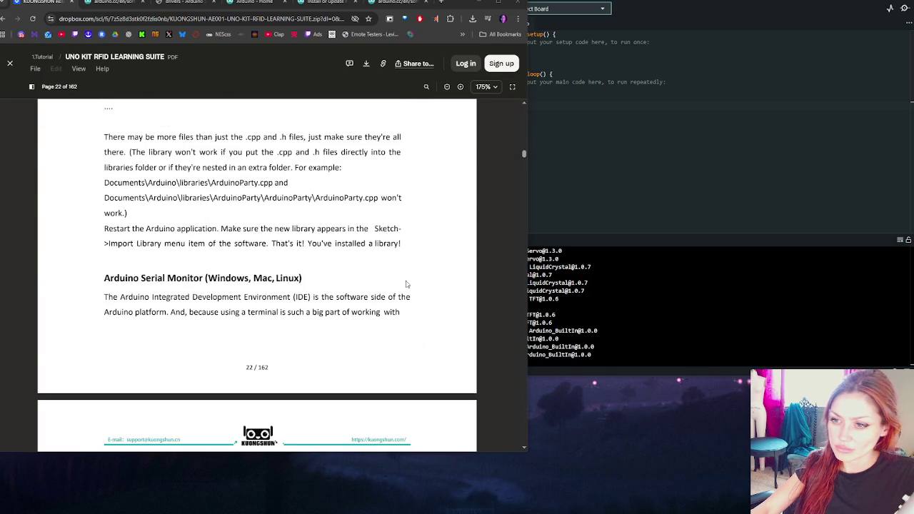
scroll(471, 157, "up", 3)
Jump to the PDF's start, move to page 17's library instructions, then open the IDE's Sketch menu
key("Home")
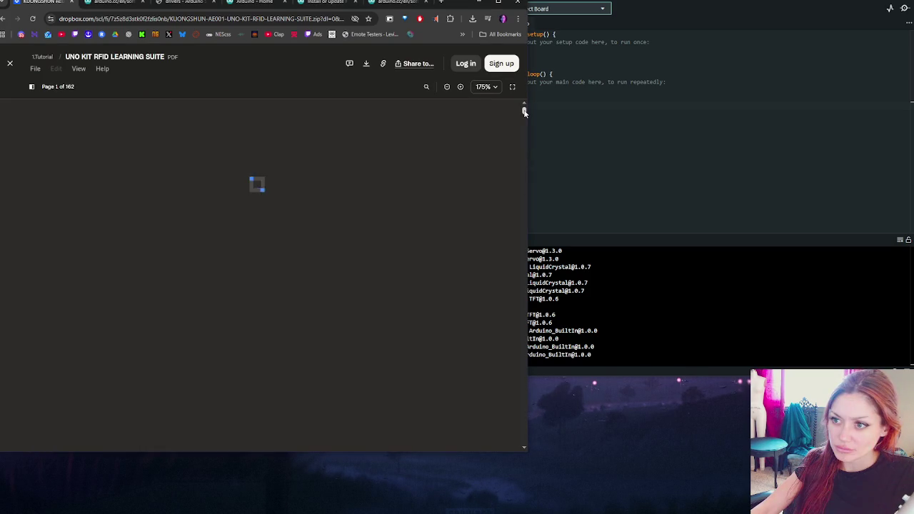
scroll(475, 152, "down", 15)
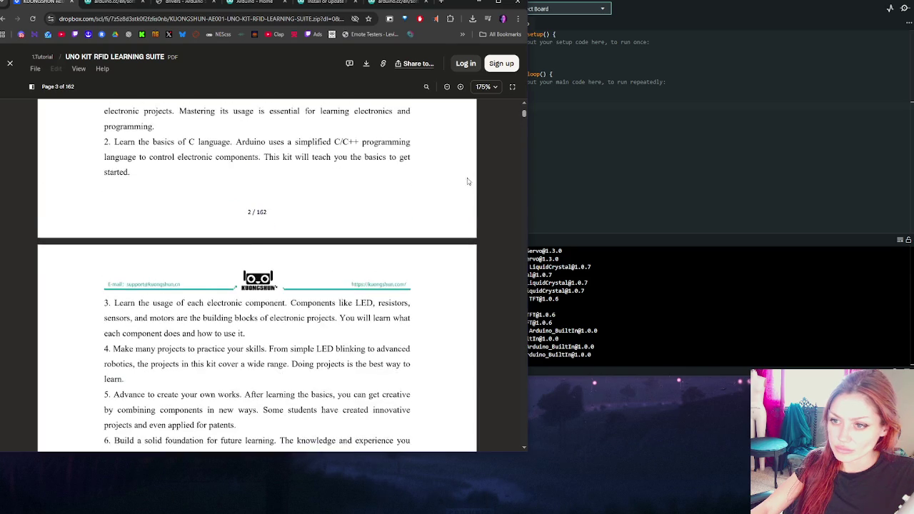
scroll(434, 200, "down", 8)
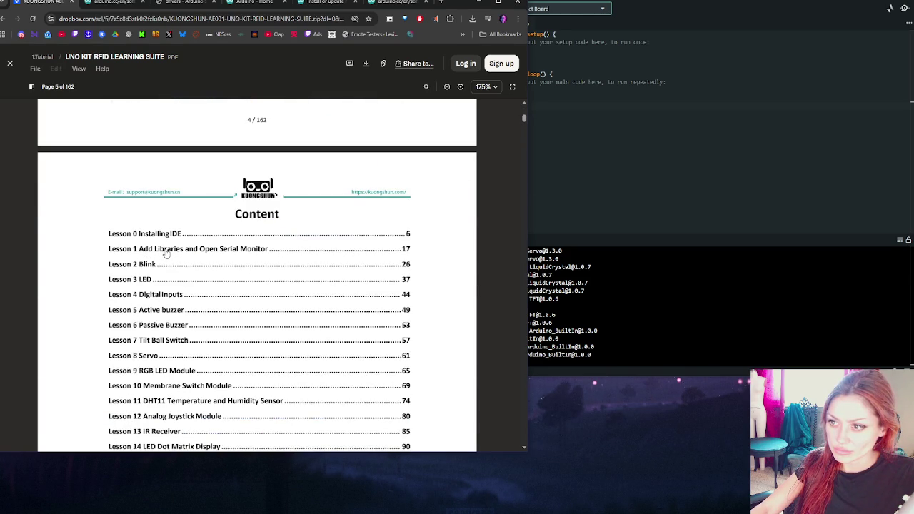
left_click_drag(526, 118, 519, 143)
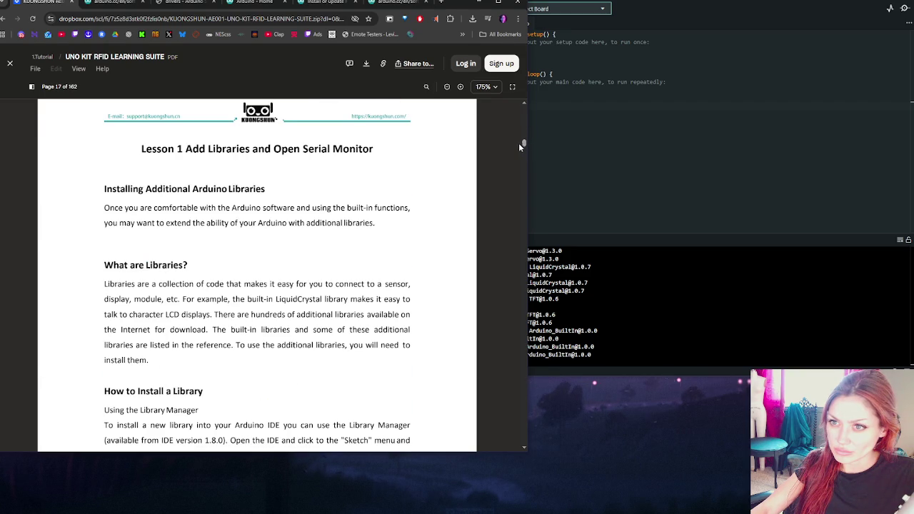
scroll(410, 208, "down", 1)
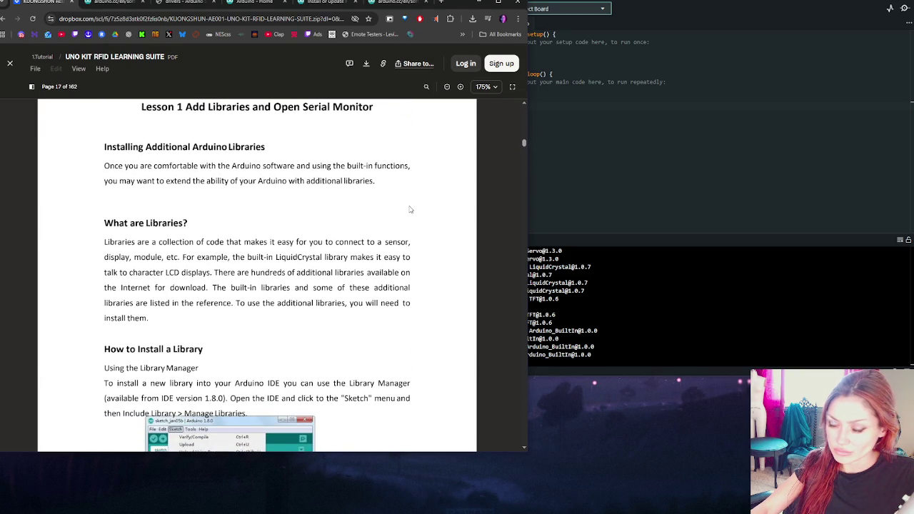
scroll(410, 208, "down", 4)
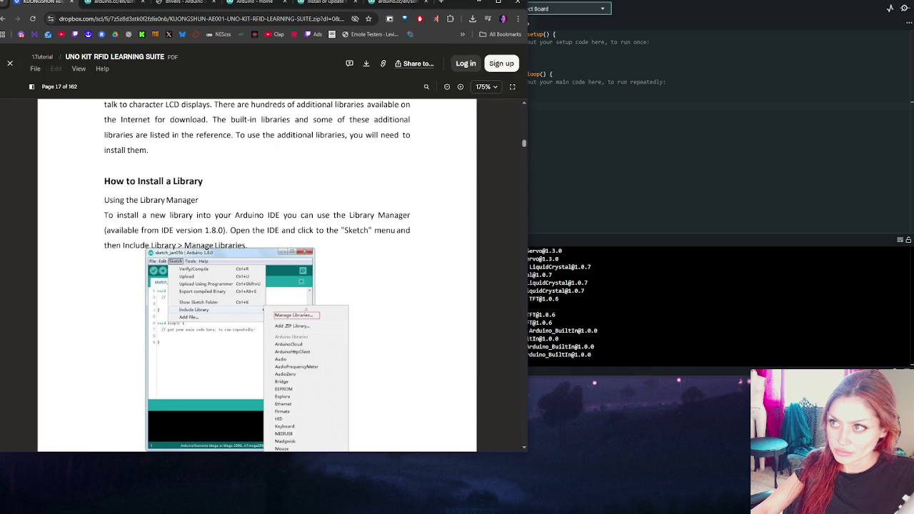
left_click(543, 143)
key("alt+s")
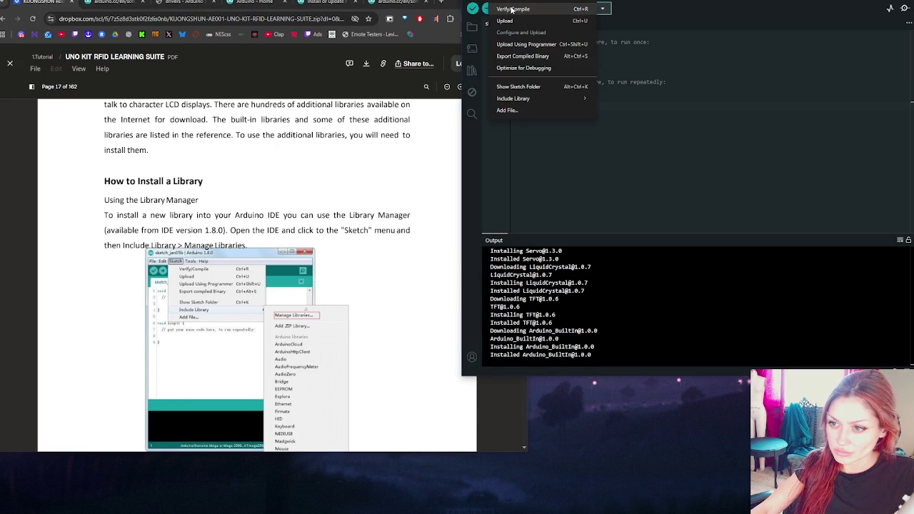
mouse_move(536, 97)
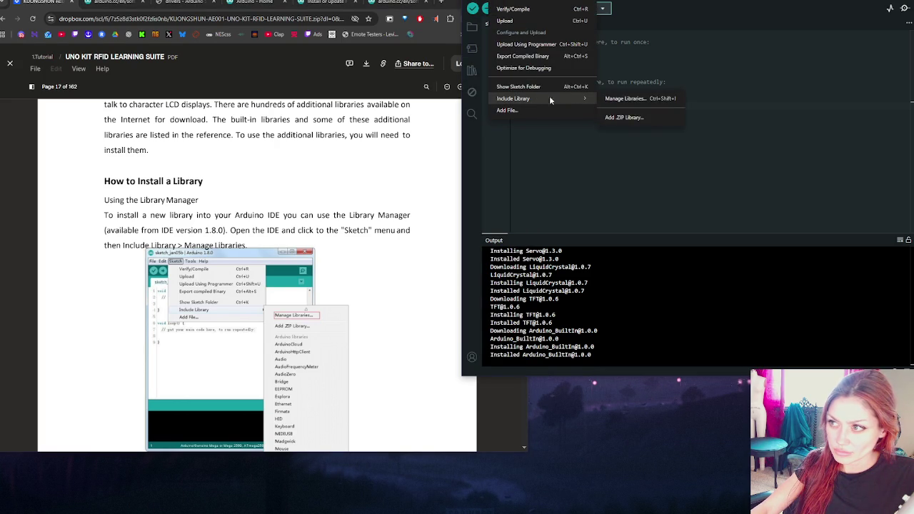
left_click(618, 100)
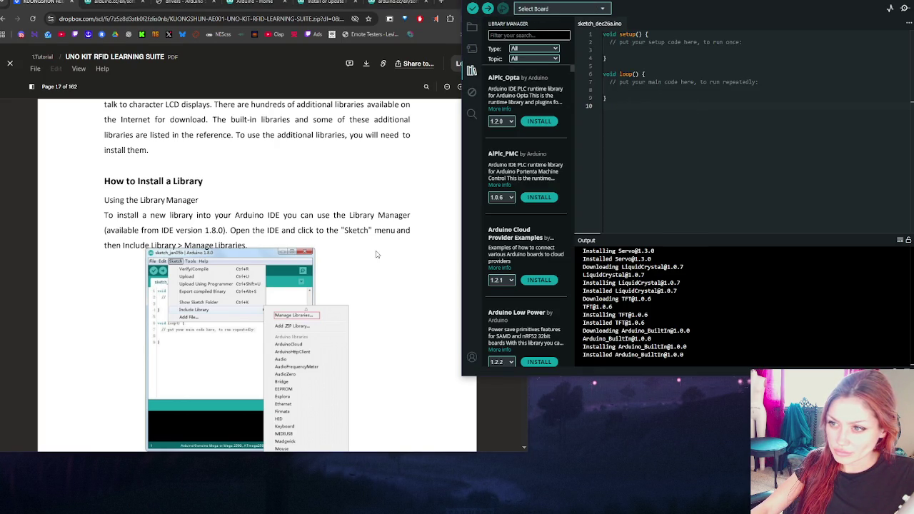
scroll(377, 254, "down", 10)
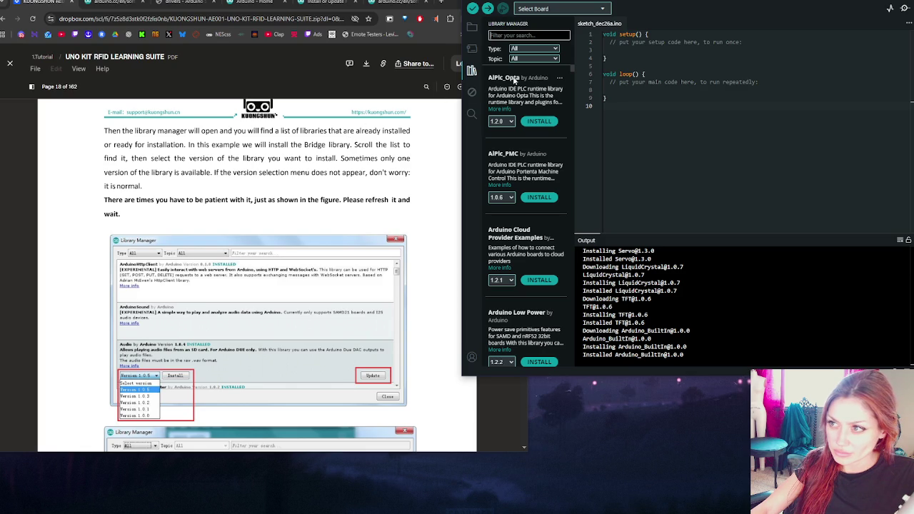
scroll(528, 107, "down", 3)
scroll(529, 108, "up", 3)
left_click(472, 71)
left_click(472, 71)
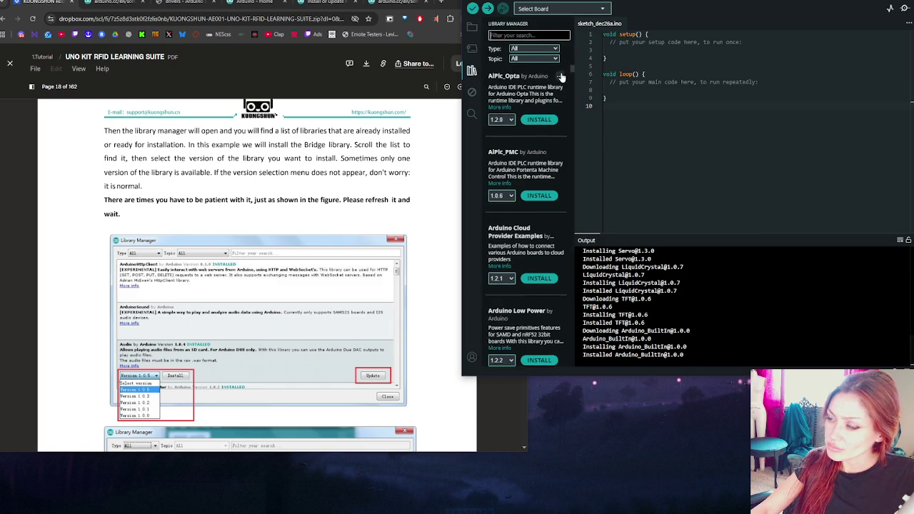
scroll(554, 108, "down", 3)
scroll(550, 141, "up", 3)
left_click(529, 49)
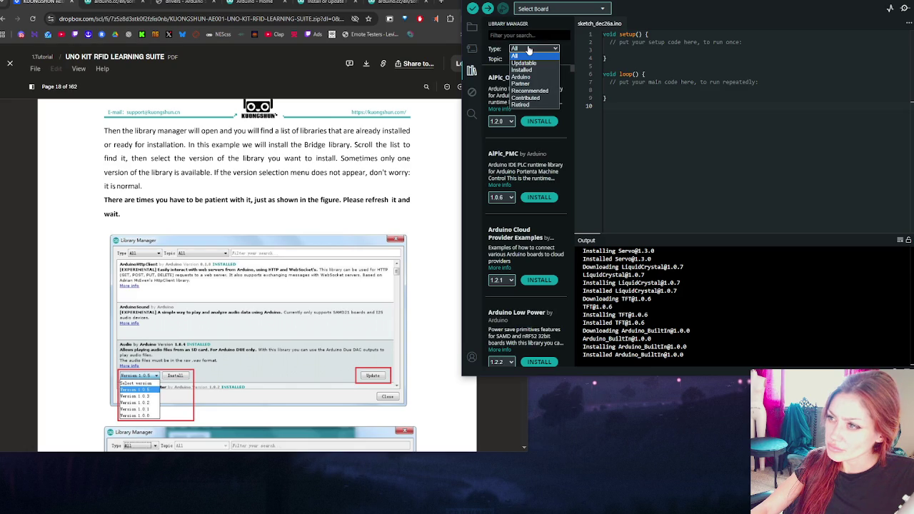
left_click(529, 49)
left_click(528, 58)
left_click(529, 60)
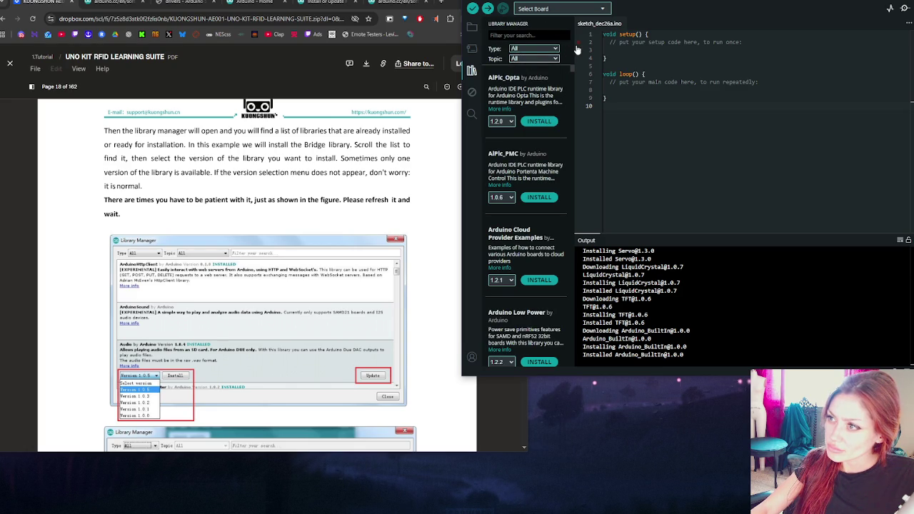
Widen the Library Manager panel and glance at the PDF guide
left_click_drag(576, 49, 740, 53)
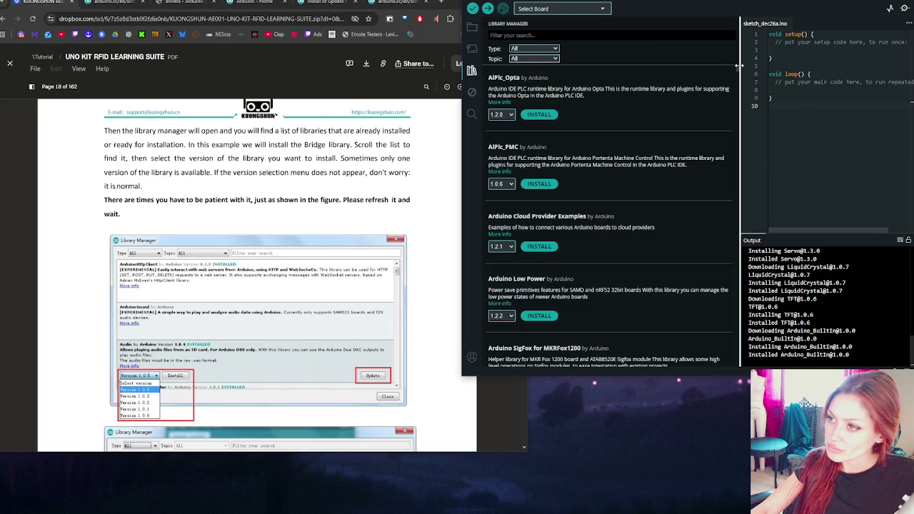
scroll(615, 136, "down", 1)
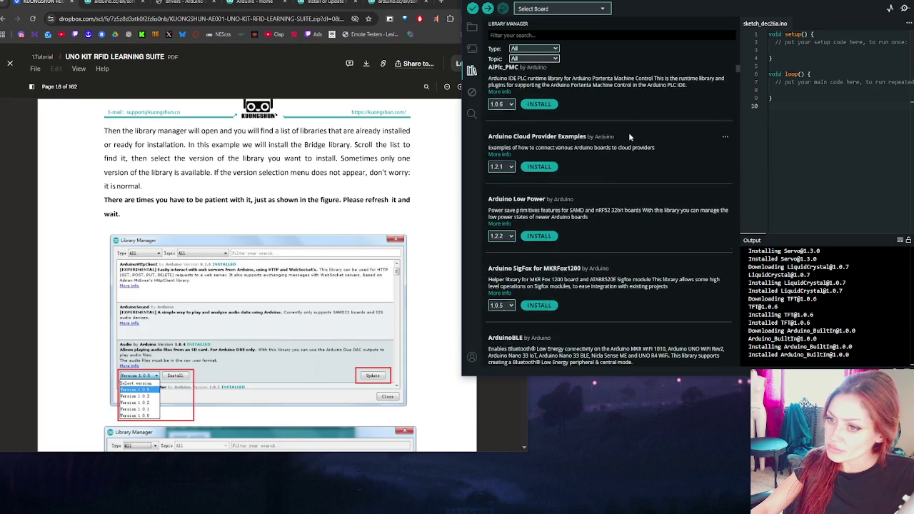
scroll(601, 134, "up", 1)
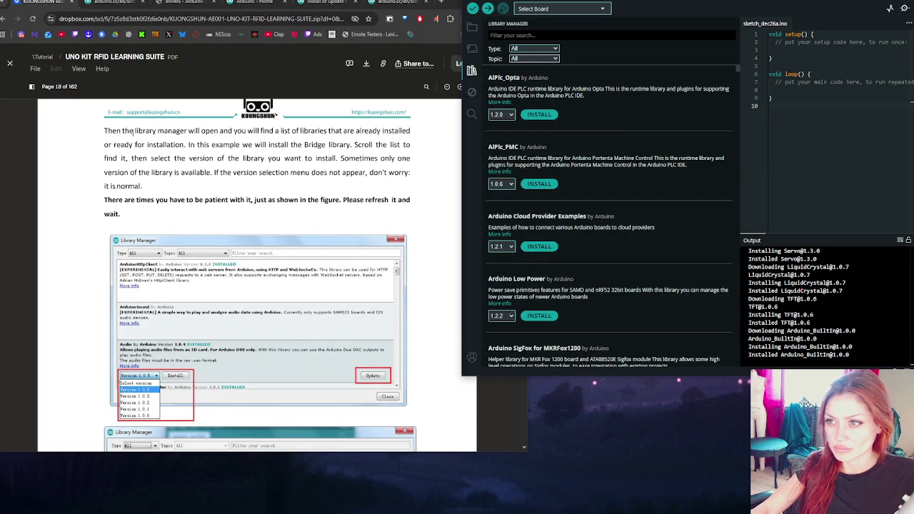
left_click(373, 148)
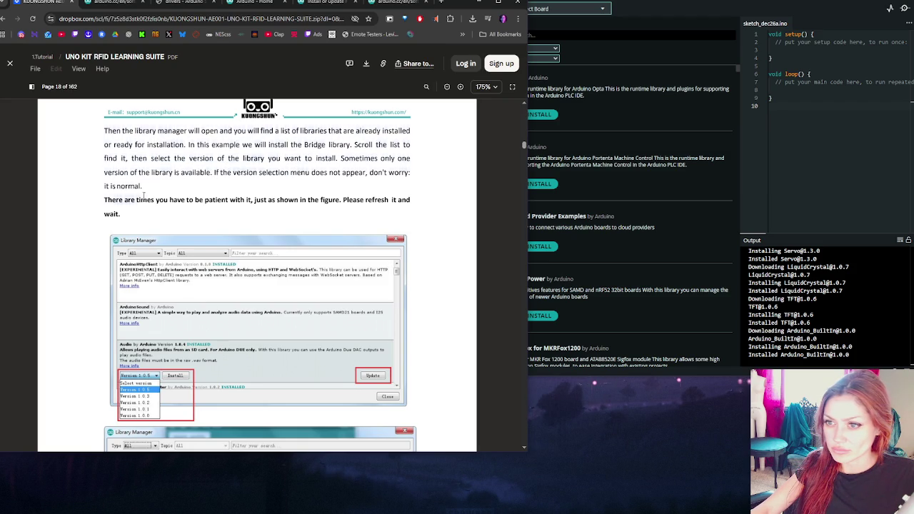
scroll(286, 215, "down", 1)
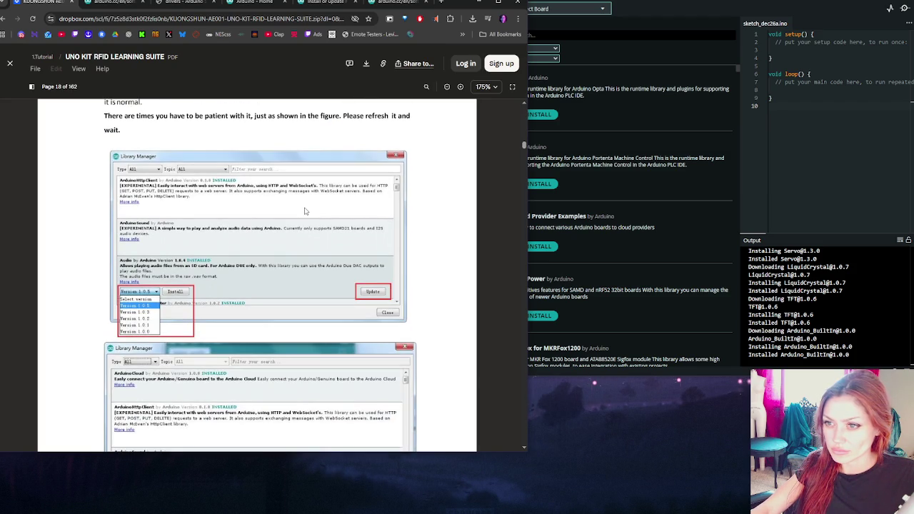
Scroll down the Library Manager list past entries like Arduino_GigaDisplay 1.0.2 and Arduino_GigaDisplay_GFX 1.1.0
left_click(558, 33)
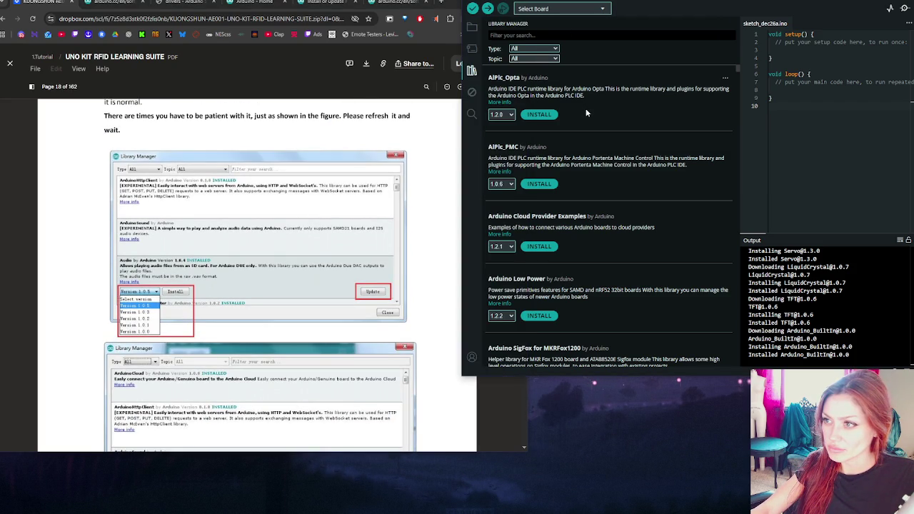
scroll(586, 113, "down", 10)
scroll(600, 126, "down", 5)
scroll(615, 142, "down", 10)
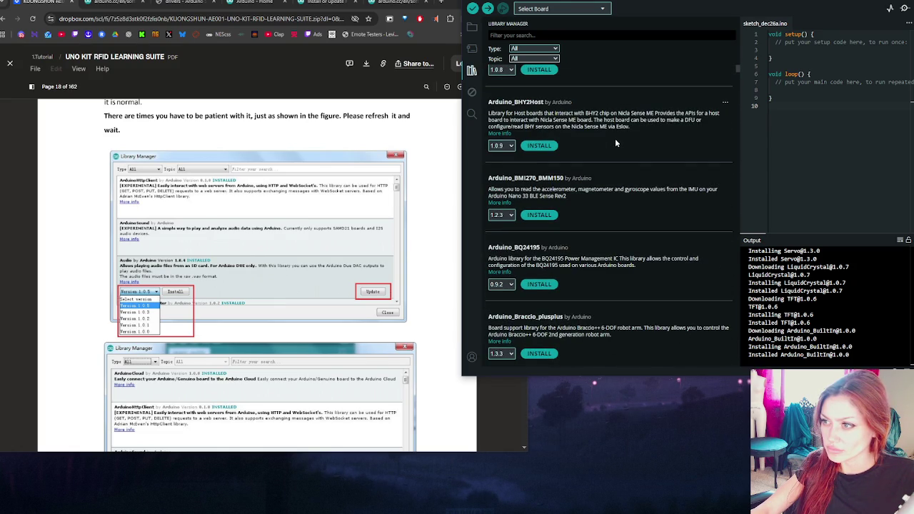
scroll(616, 142, "down", 10)
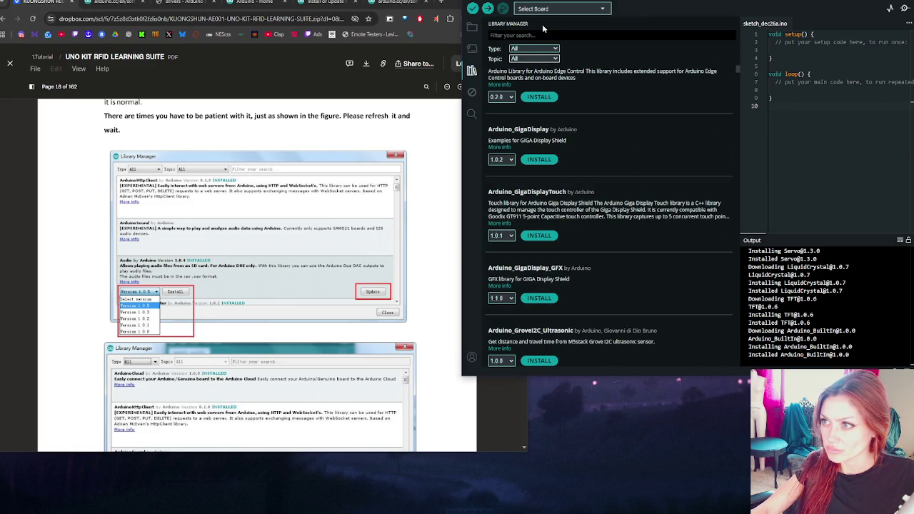
scroll(595, 50, "down", 5)
Search the Library Manager for 'bridge'
type("bridge")
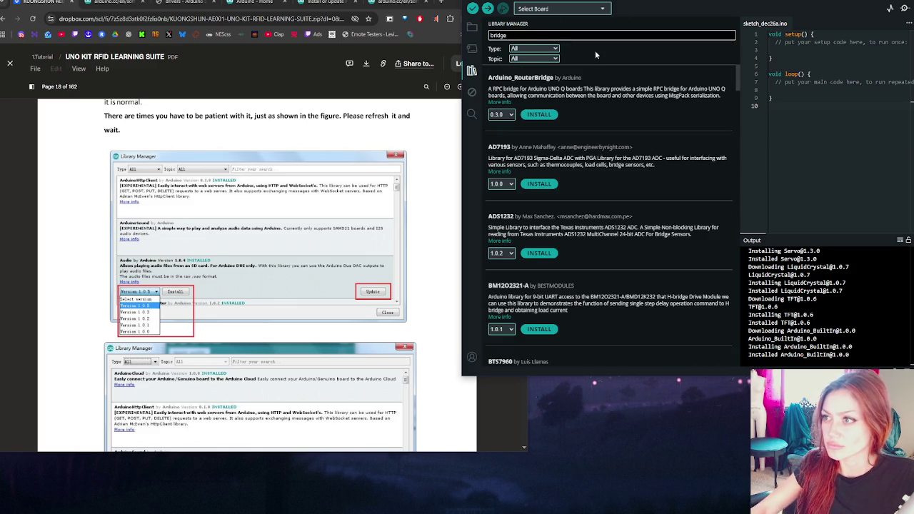
Scroll to Bridge by Arduino and open its More info documentation page
scroll(590, 104, "down", 2)
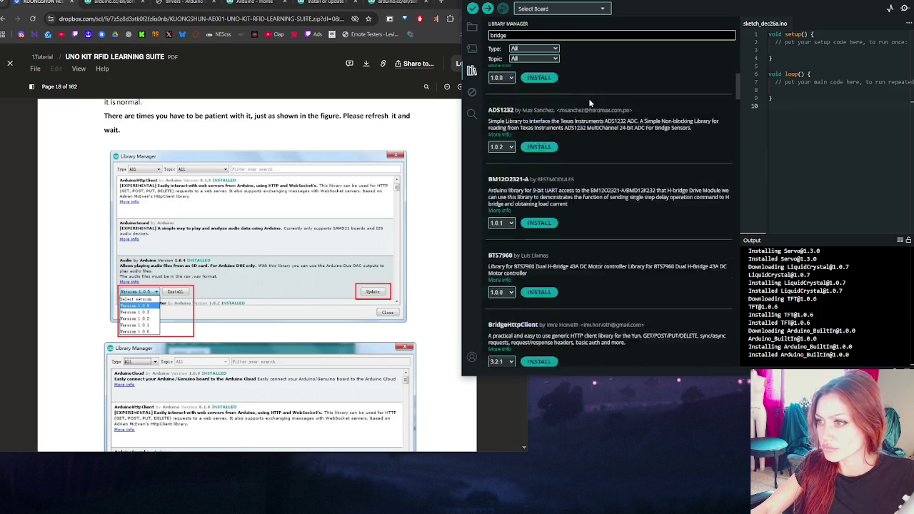
scroll(593, 104, "down", 1)
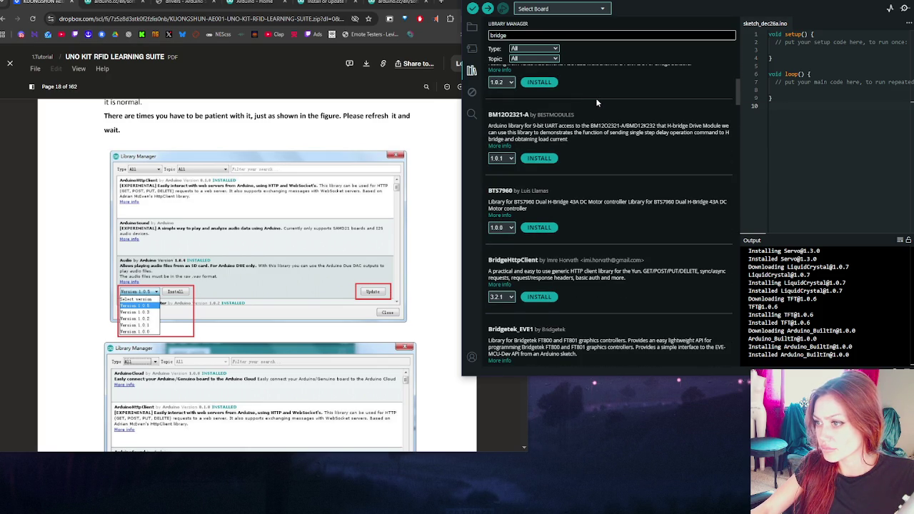
scroll(600, 104, "down", 3)
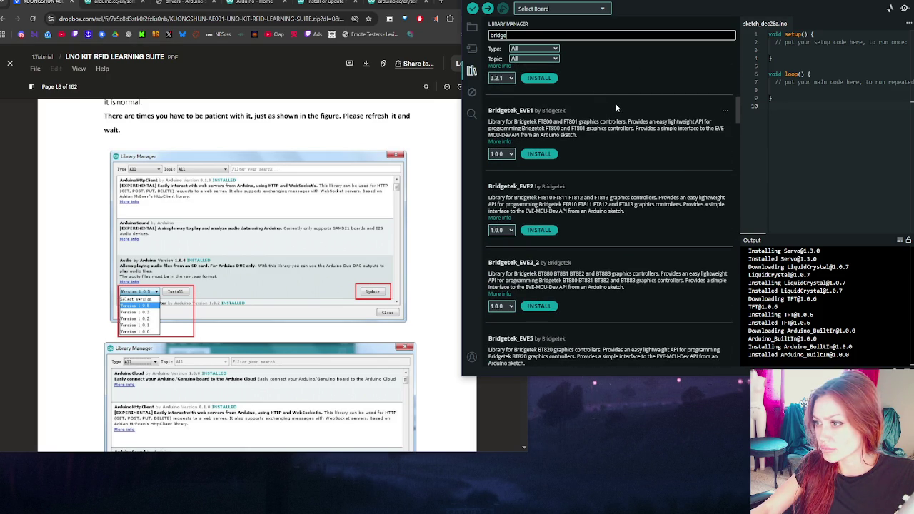
scroll(618, 106, "down", 3)
scroll(628, 111, "down", 3)
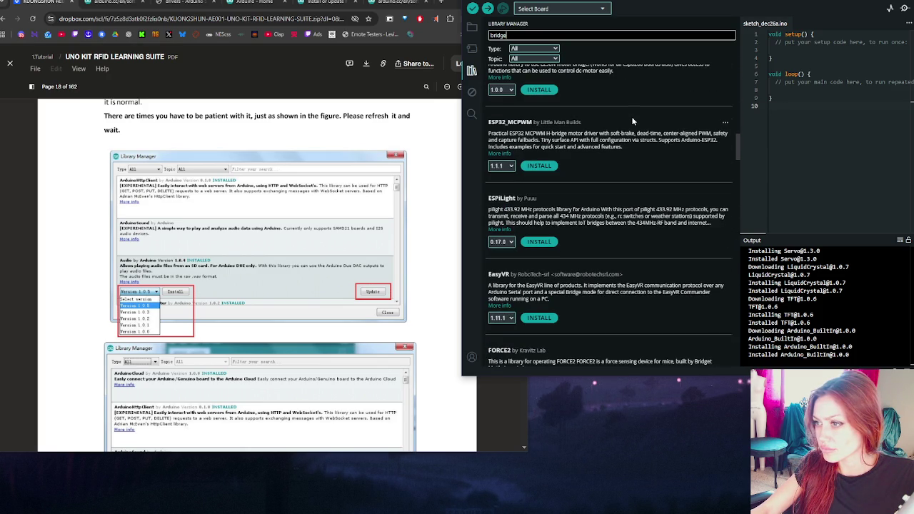
scroll(634, 117, "down", 15)
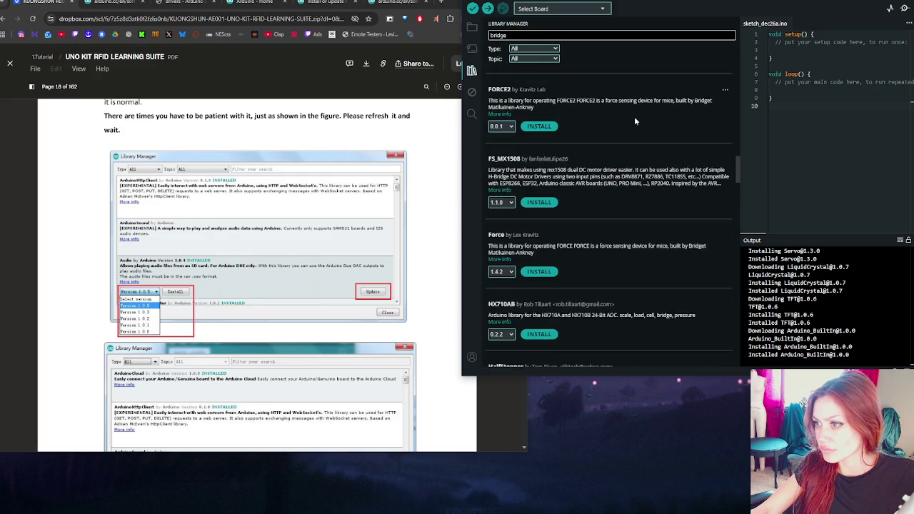
scroll(646, 157, "down", 10)
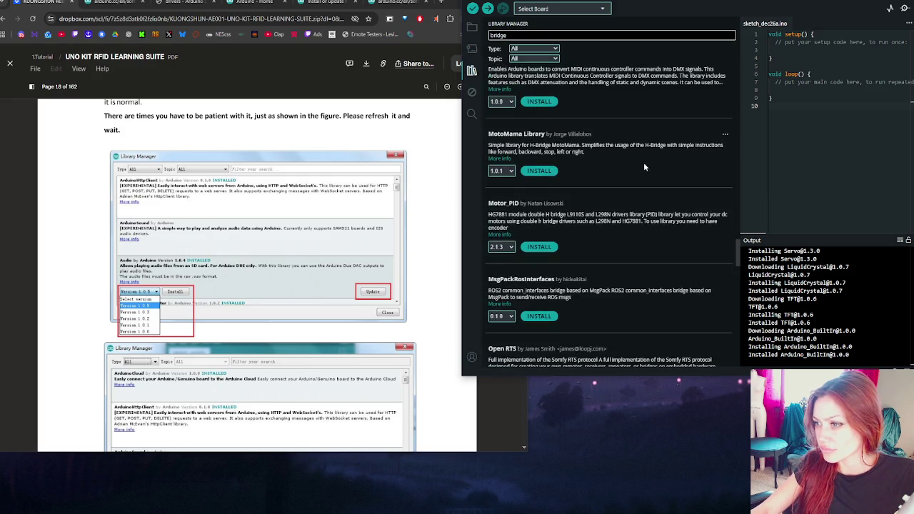
scroll(651, 174, "down", 10)
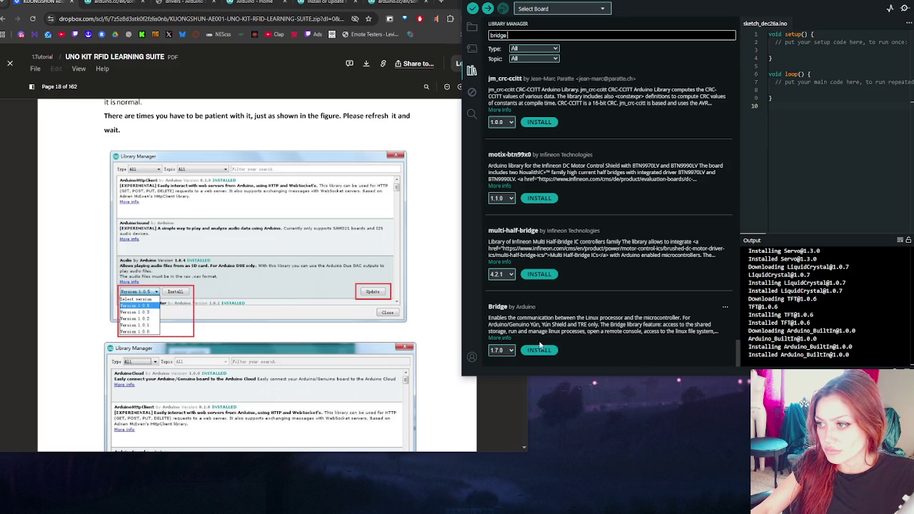
left_click(507, 323)
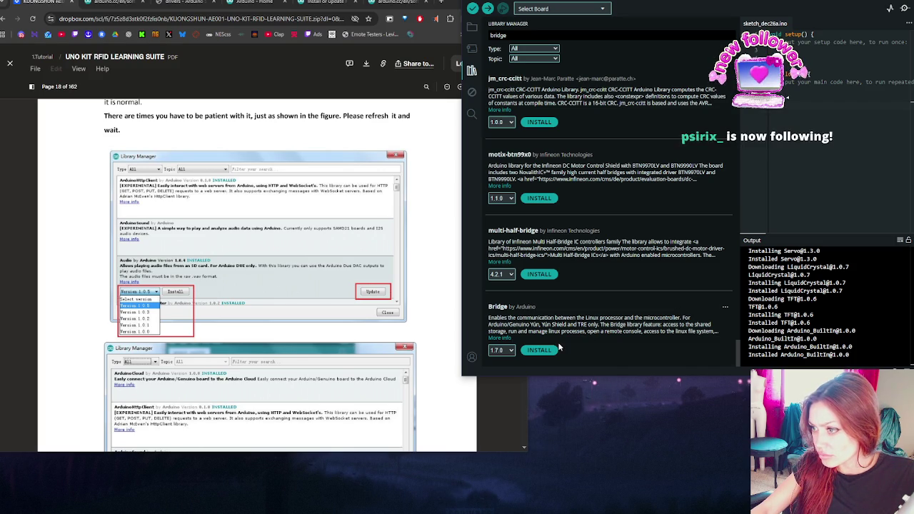
left_click(500, 338)
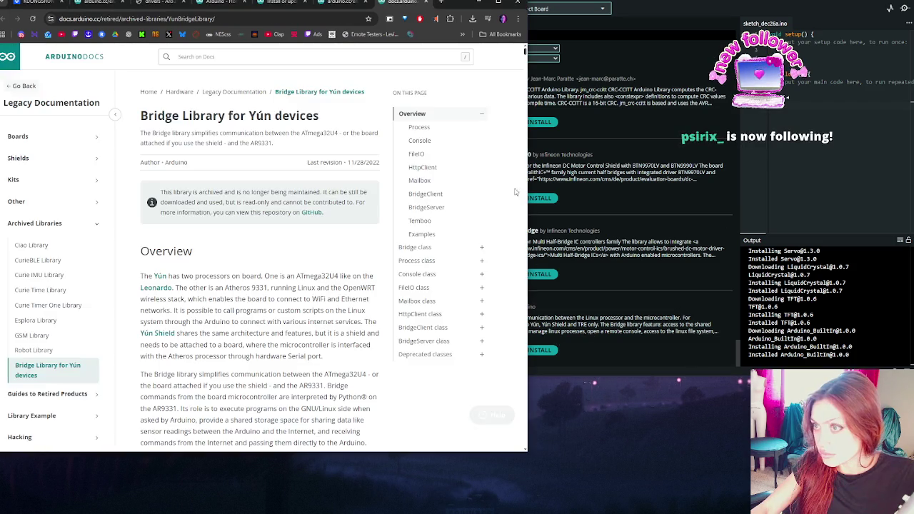
Skim the Bridge Library for Yún devices page and close it with Ctrl+W
scroll(337, 229, "down", 1)
key("ctrl+w")
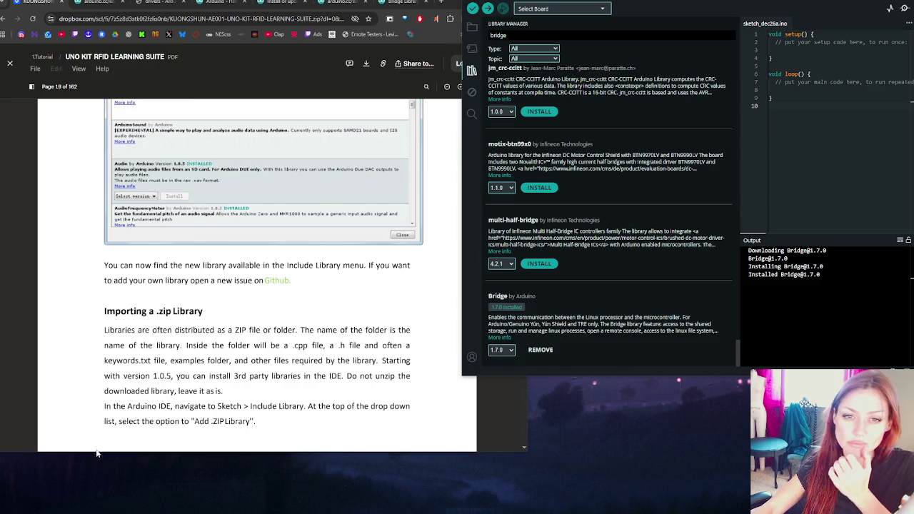
key("super")
key("super")
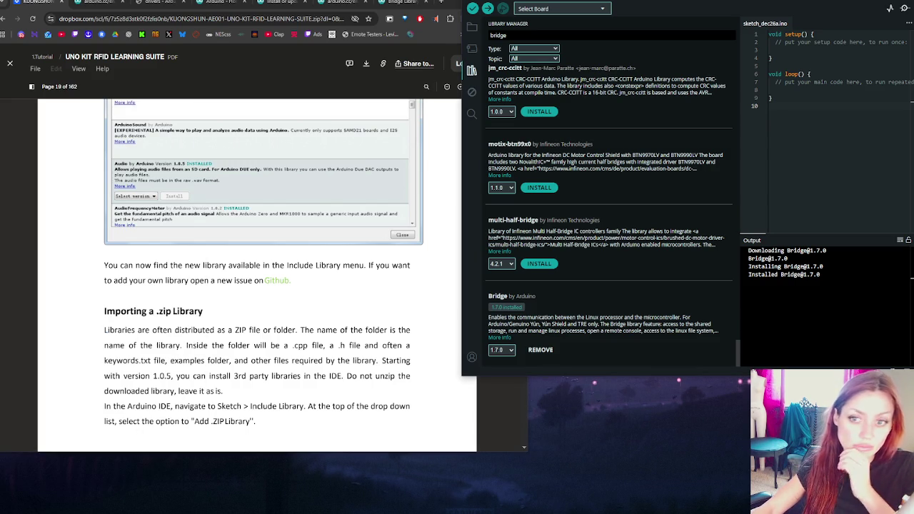
key("super")
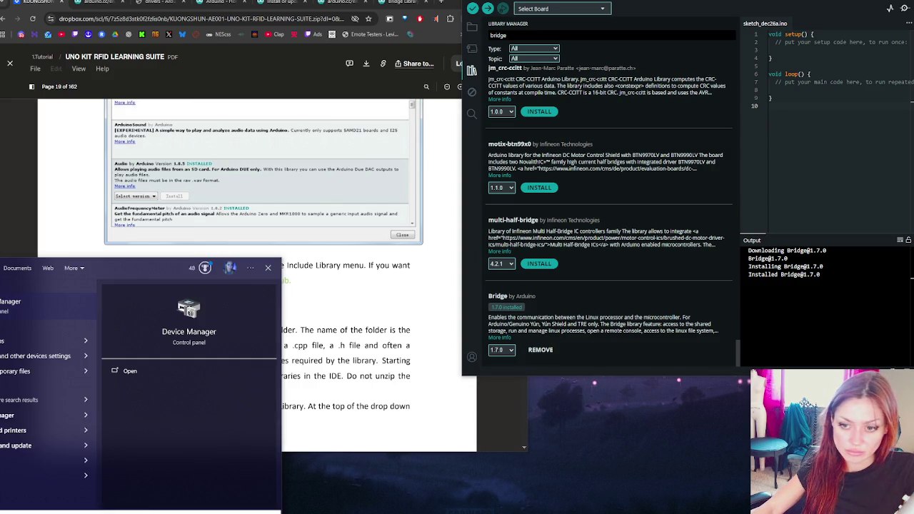
key("super")
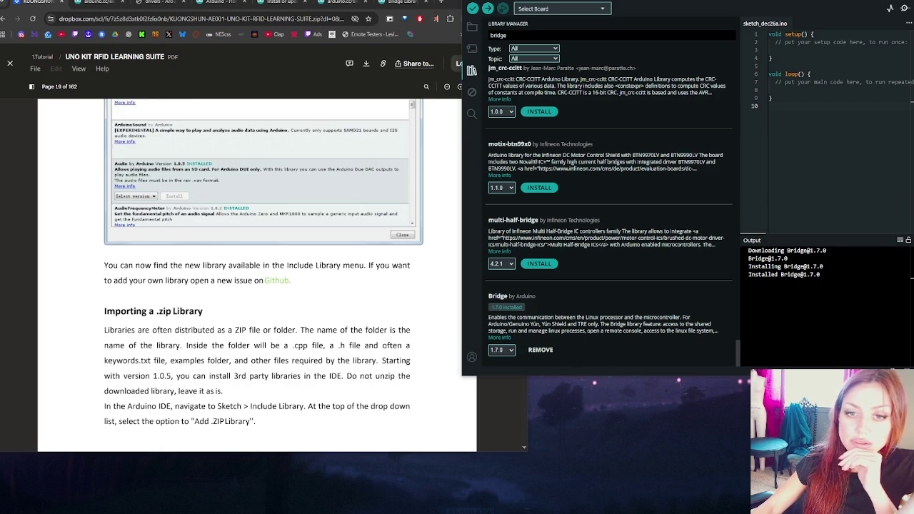
Scroll the UNO kit PDF from page 20 to page 23's Serial Monitor and port selection section
scroll(307, 276, "down", 3)
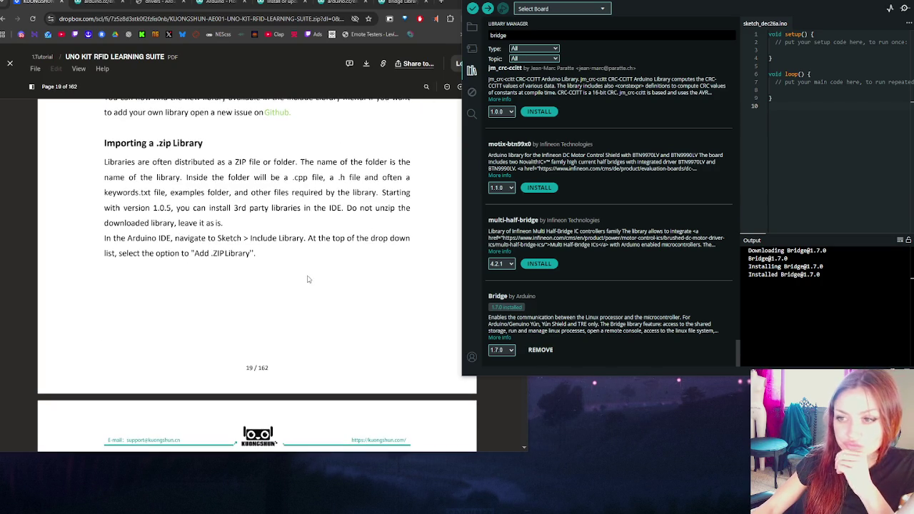
scroll(317, 276, "down", 6)
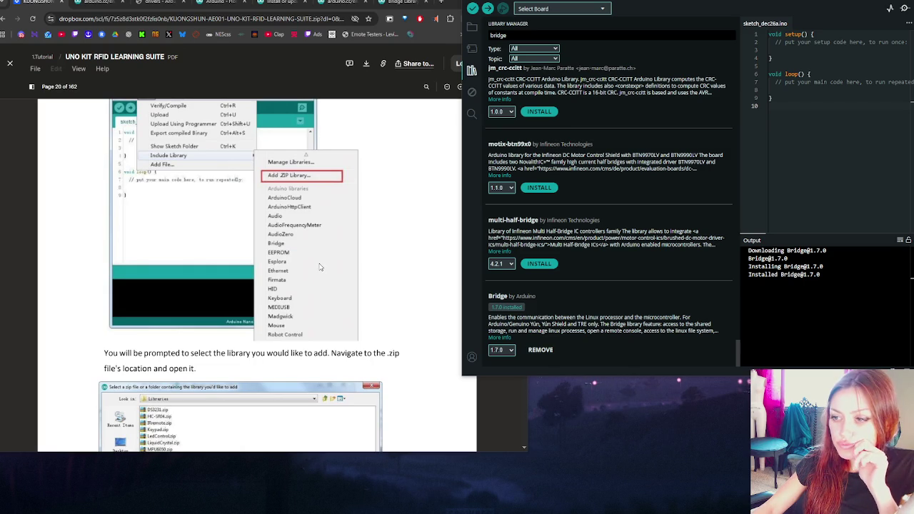
scroll(320, 267, "down", 3)
scroll(320, 267, "down", 7)
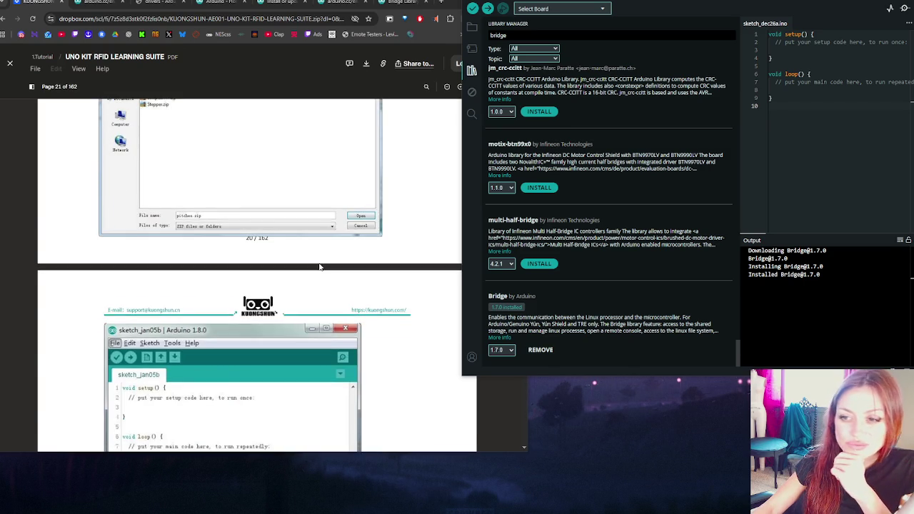
left_click(323, 283)
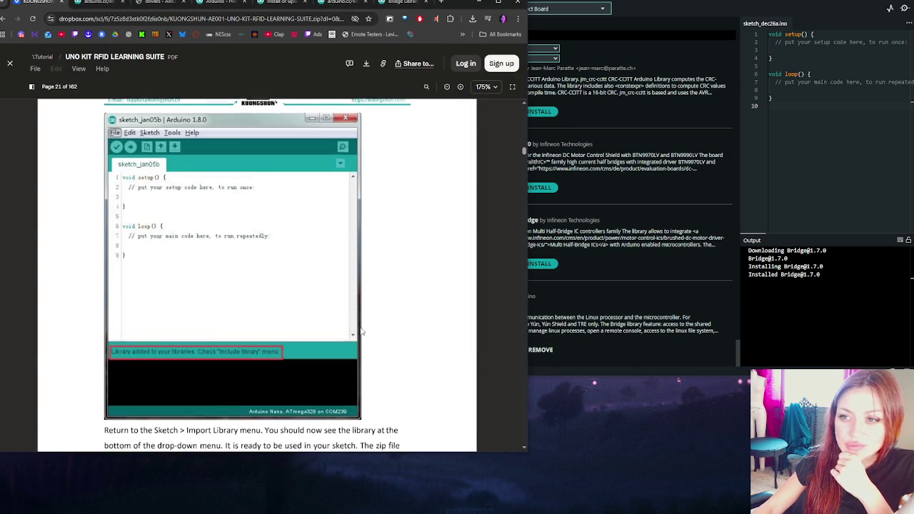
scroll(363, 330, "down", 4)
scroll(363, 327, "down", 14)
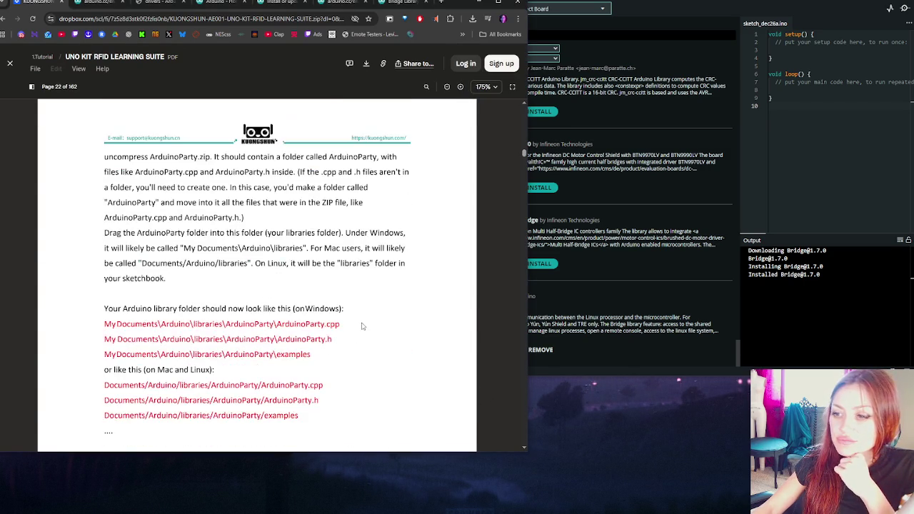
scroll(363, 327, "down", 10)
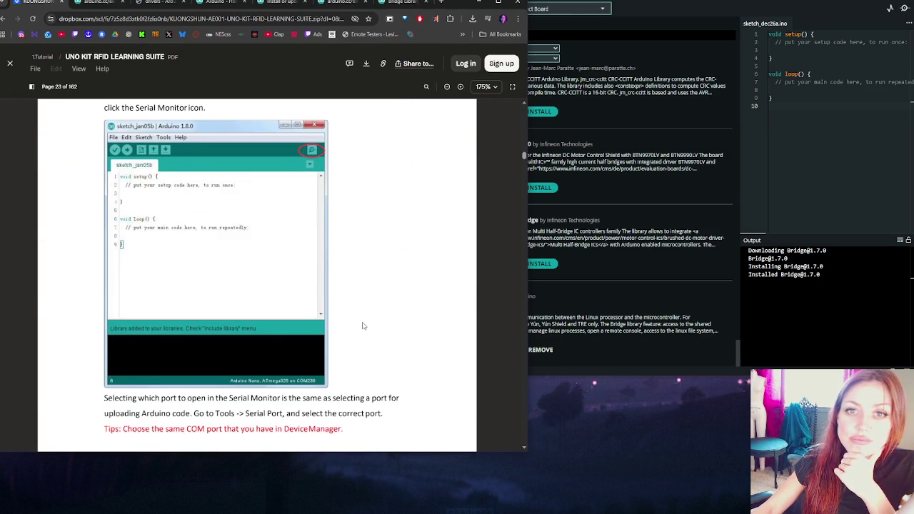
scroll(363, 327, "down", 3)
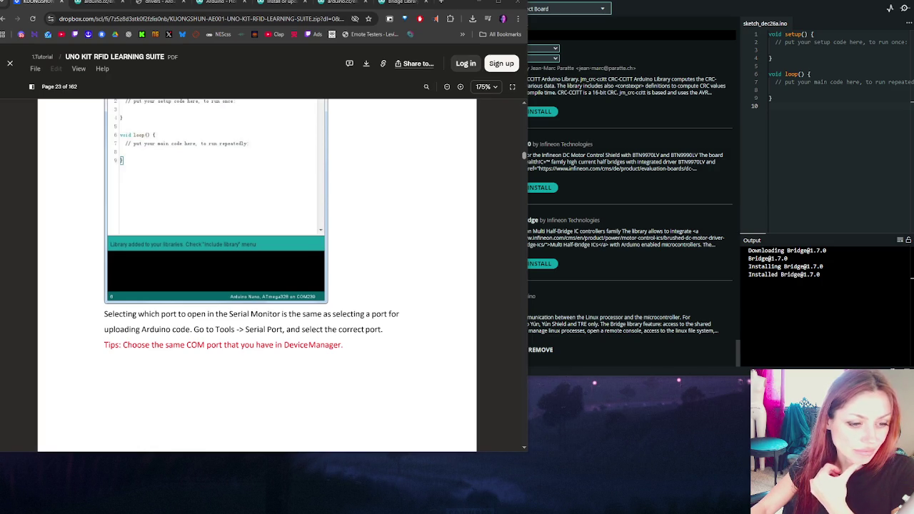
Browse the IDE's File, Edit and Sketch menus
left_click(477, 5)
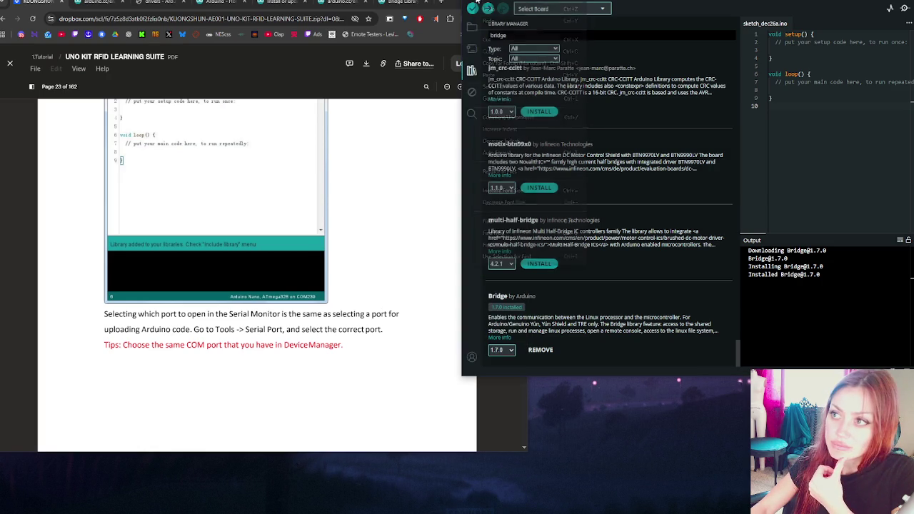
left_click(477, 4)
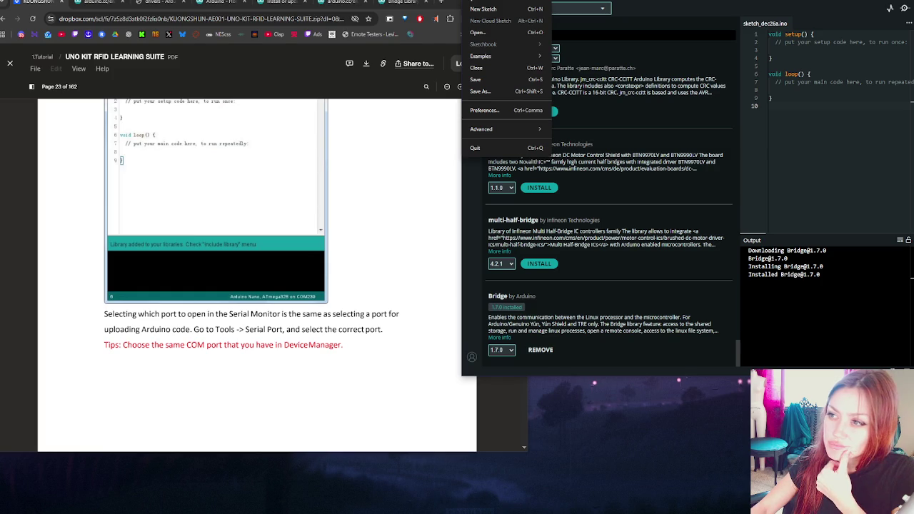
key("Right")
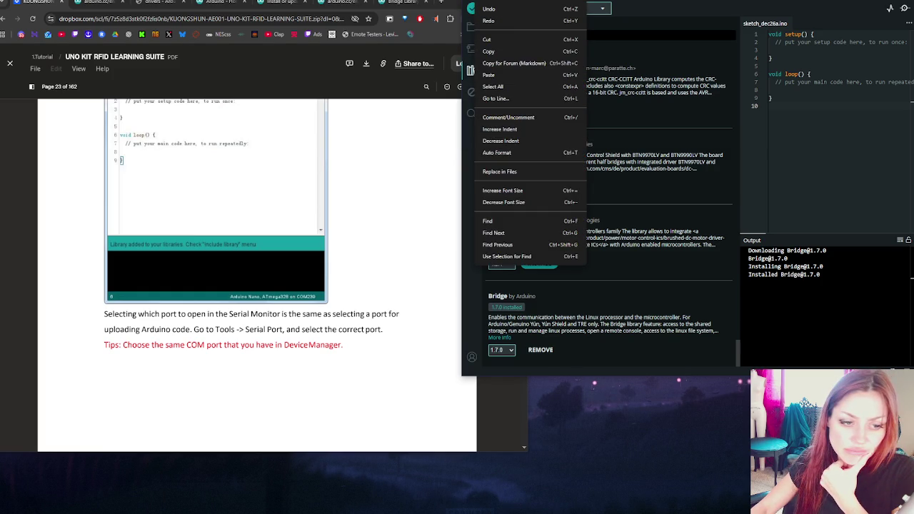
key("Right")
key("Right")
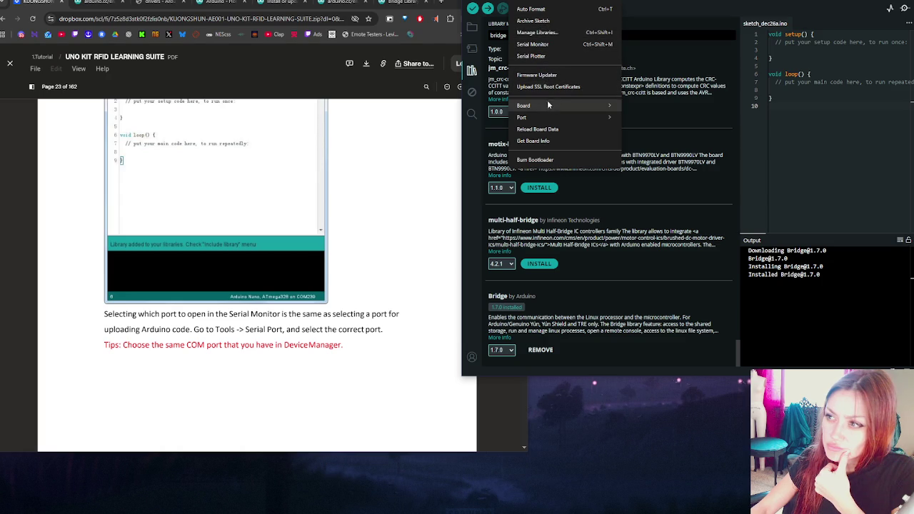
Run Tools > Get Board Info, which asks for a port first, then Reload Board Data
left_click(557, 143)
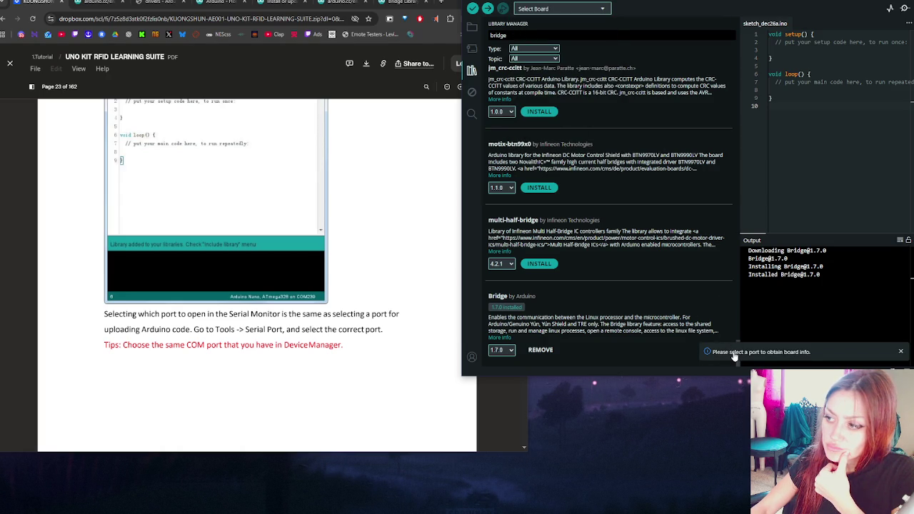
left_click(525, 2)
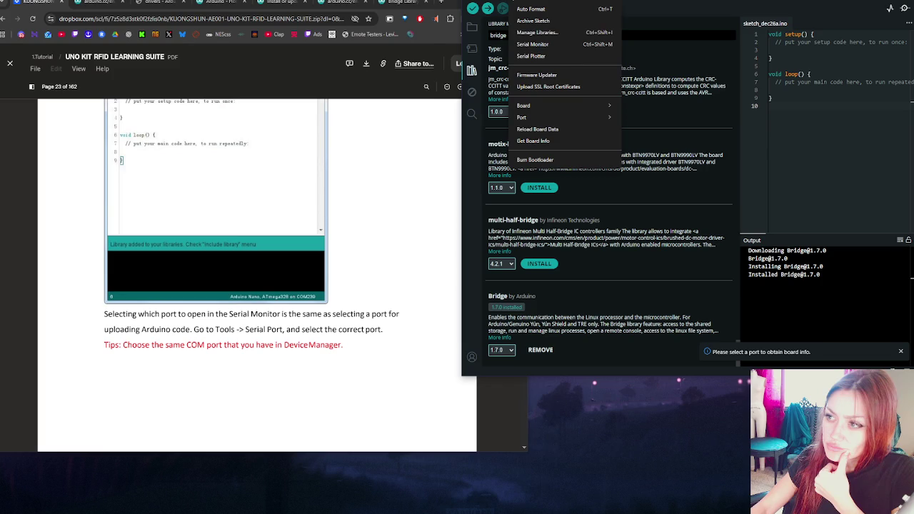
left_click(542, 129)
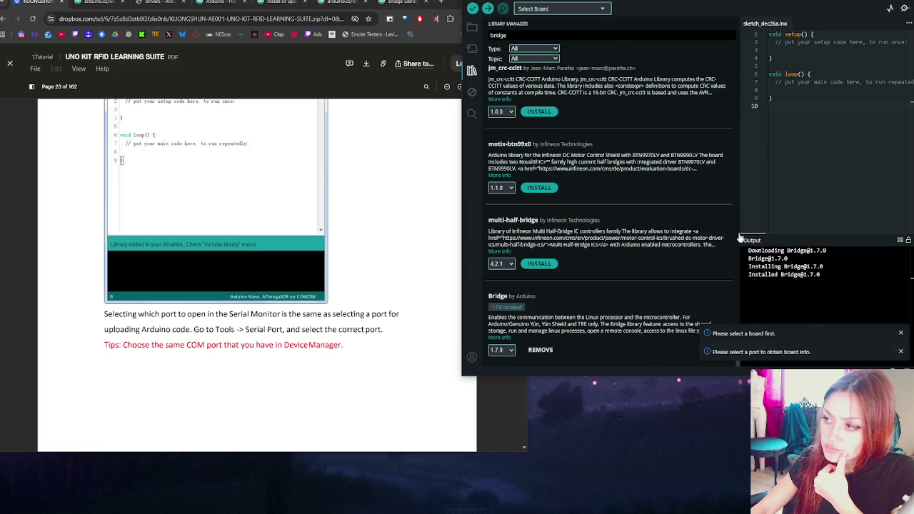
Open File > Preferences, showing font size 14, Dark theme, English and Auto save
key("alt+e")
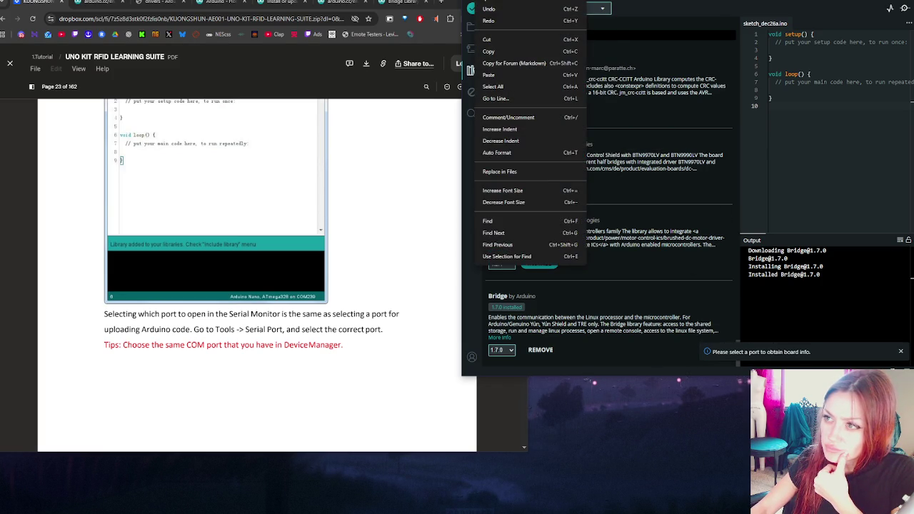
key("Left")
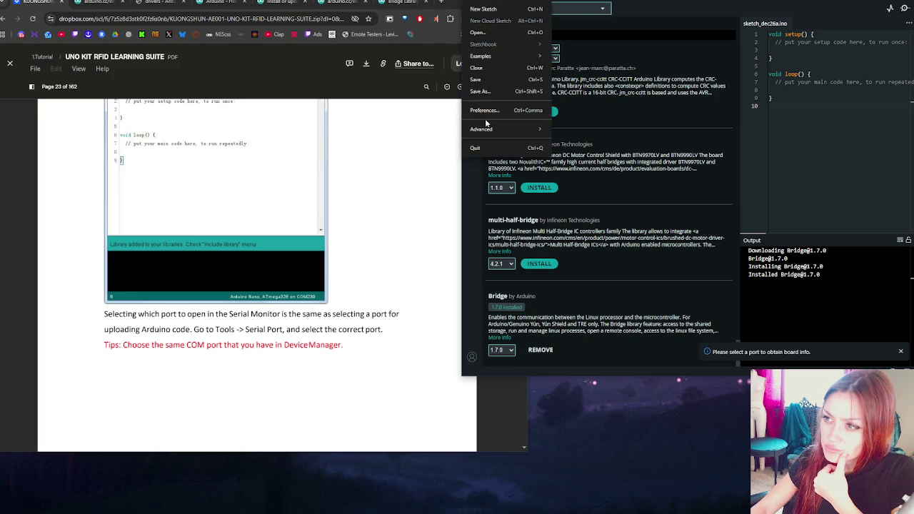
mouse_move(489, 128)
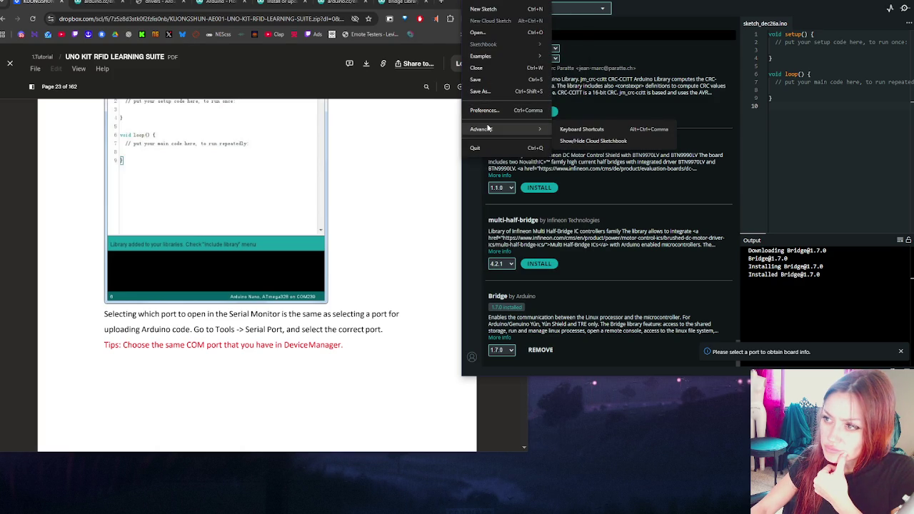
left_click(489, 111)
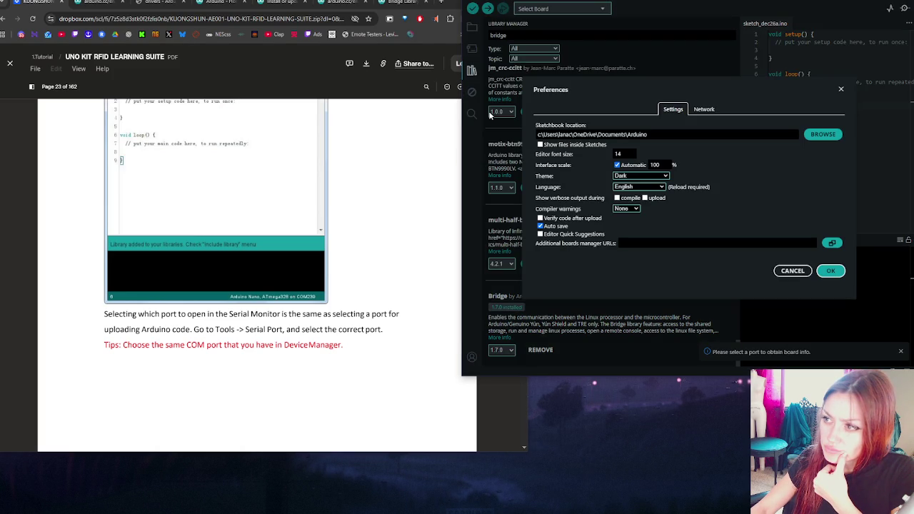
Confirm the Network proxy is set to No proxy, cancel Preferences, and show the Tools menu
left_click(704, 112)
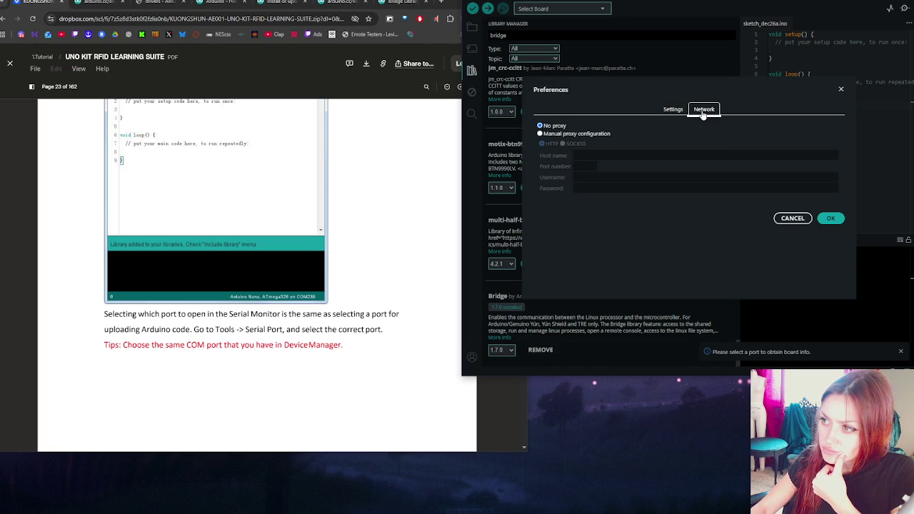
left_click(793, 217)
left_click(530, 2)
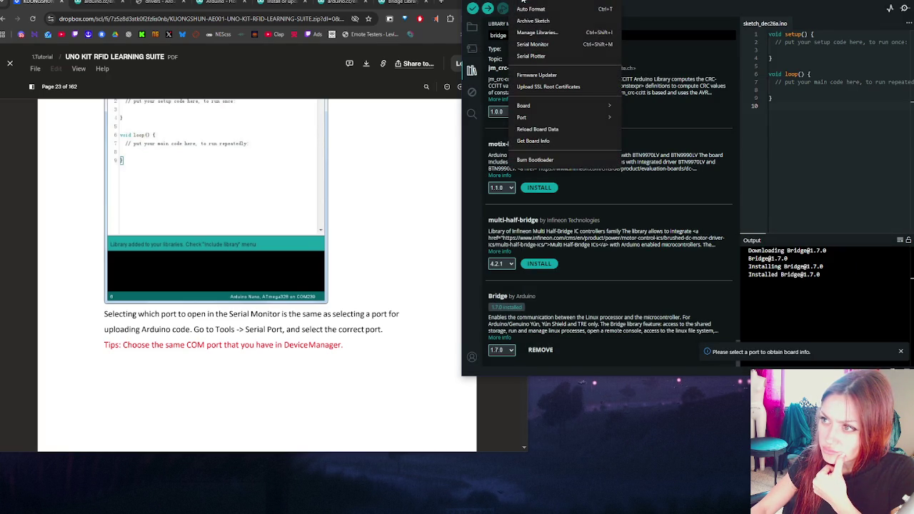
Check the Firmware Updater, which finds no supported board, then return to the arduino.cc software page
left_click(569, 72)
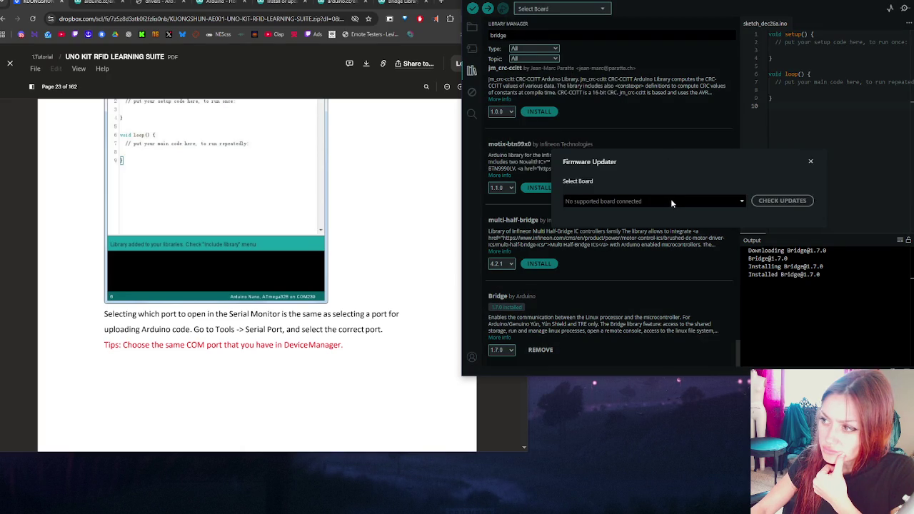
left_click(810, 161)
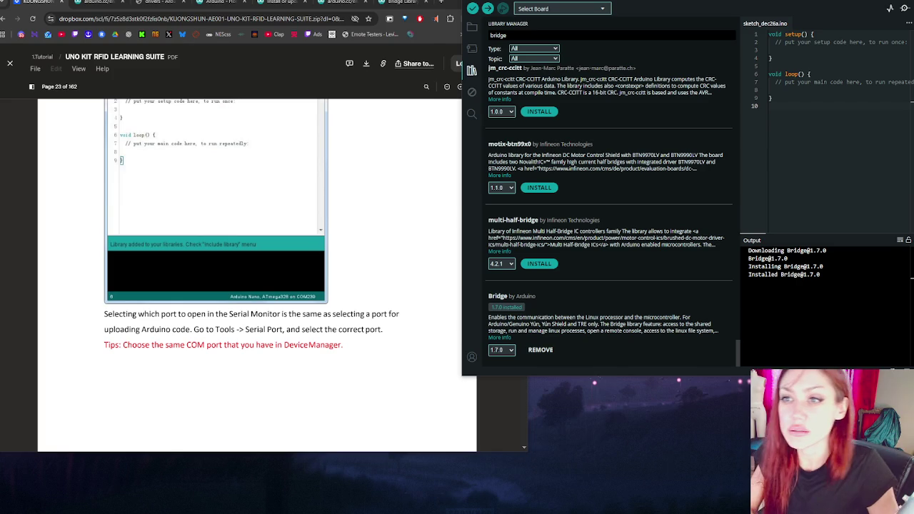
left_click(96, 3)
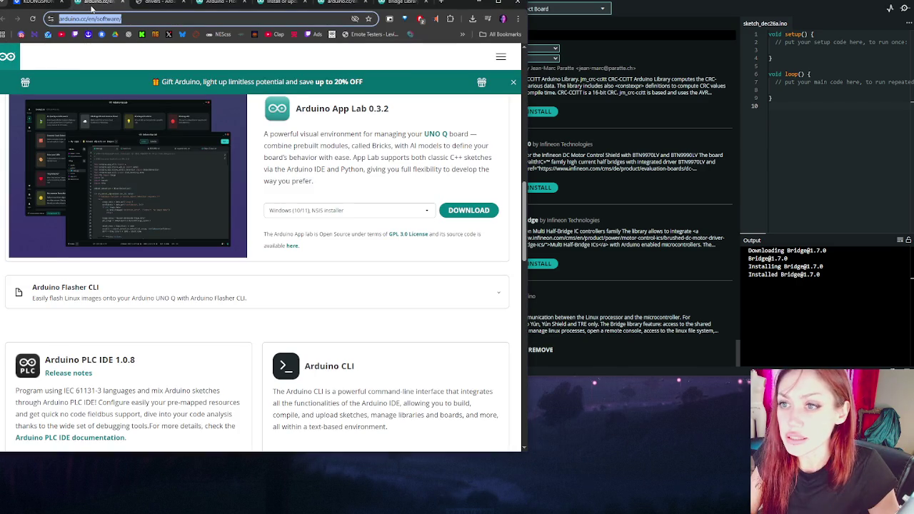
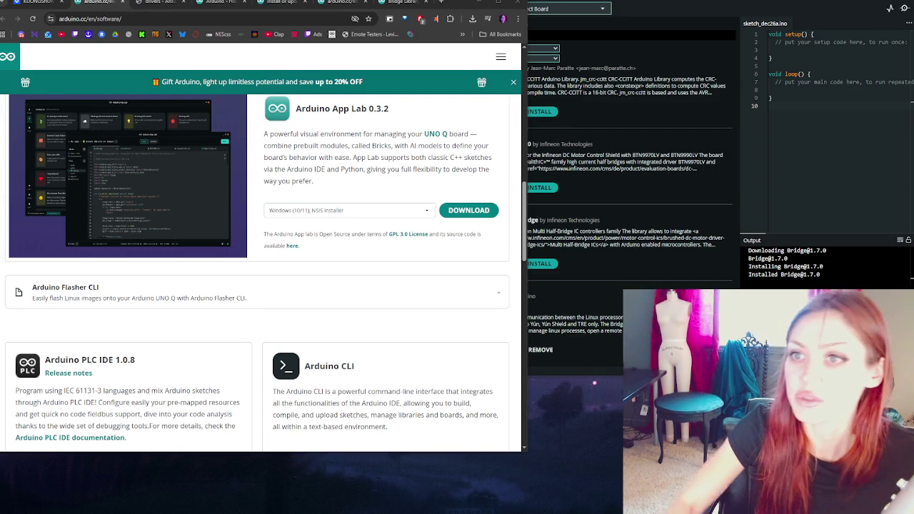
Switch to the UNO KIT RFID guide PDF and scroll to page 24's Tools > Port screenshot
left_click(36, 3)
scroll(67, 278, "down", 1)
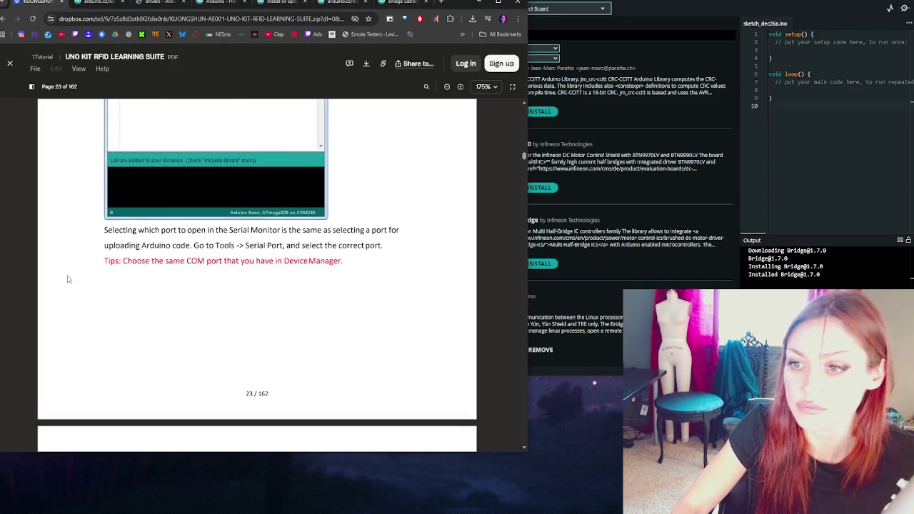
scroll(68, 278, "down", 4)
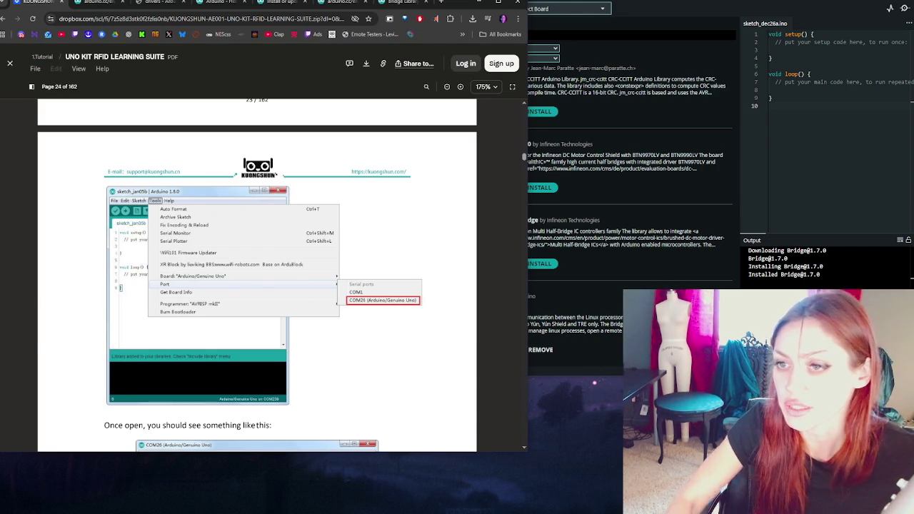
scroll(206, 358, "up", 5)
scroll(204, 343, "up", 5)
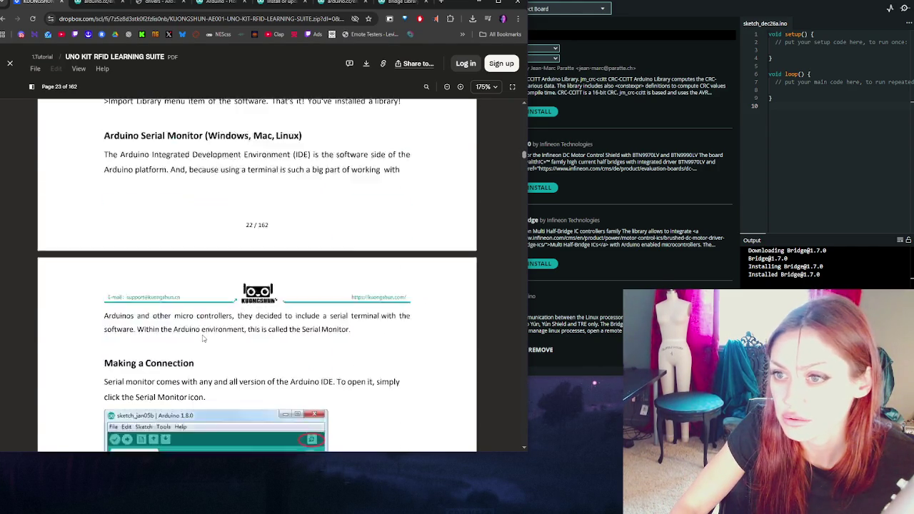
scroll(205, 337, "down", 4)
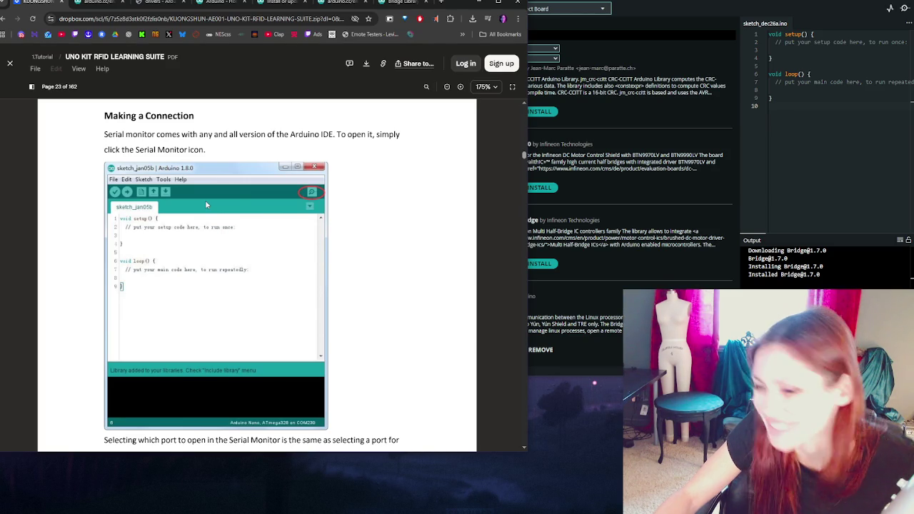
scroll(312, 207, "down", 5)
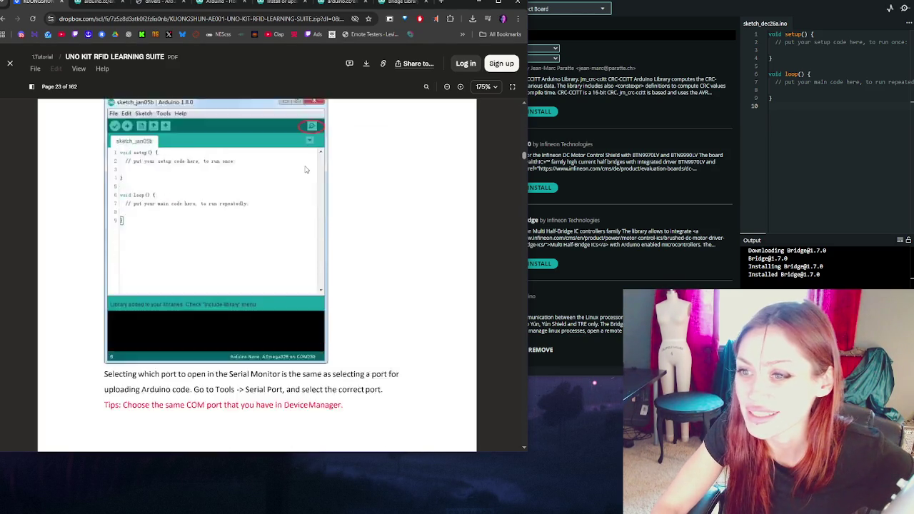
scroll(304, 176, "down", 1)
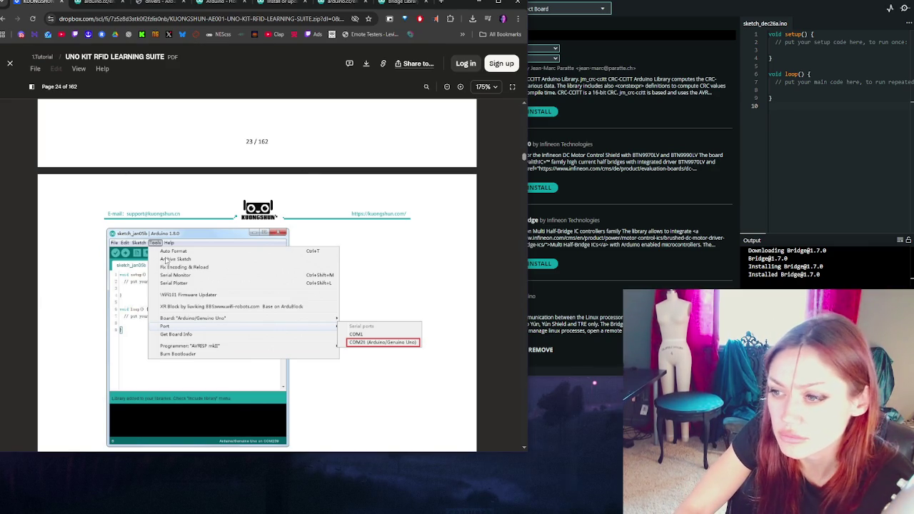
scroll(403, 348, "up", 10)
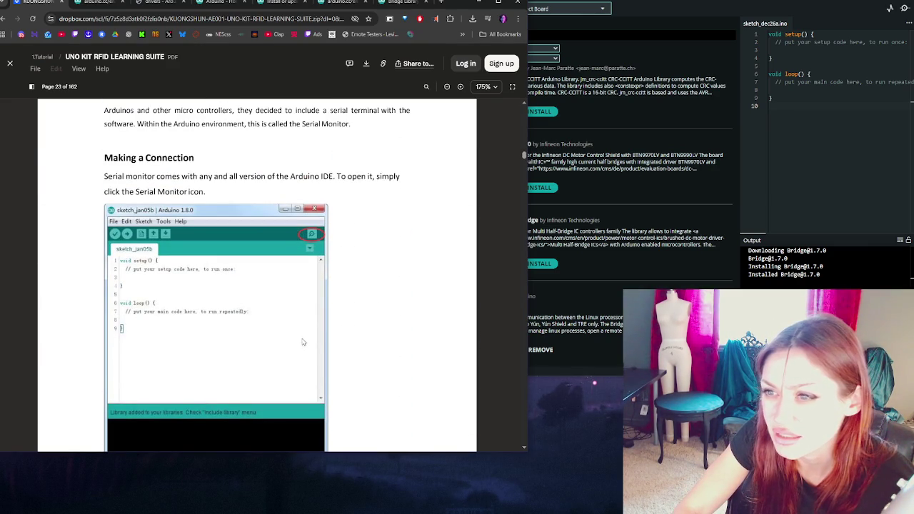
scroll(310, 239, "down", 3)
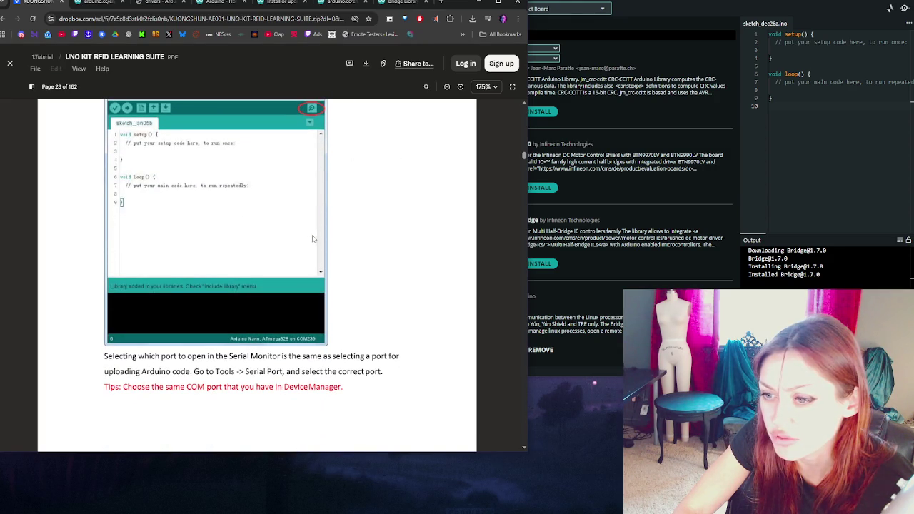
scroll(314, 238, "down", 3)
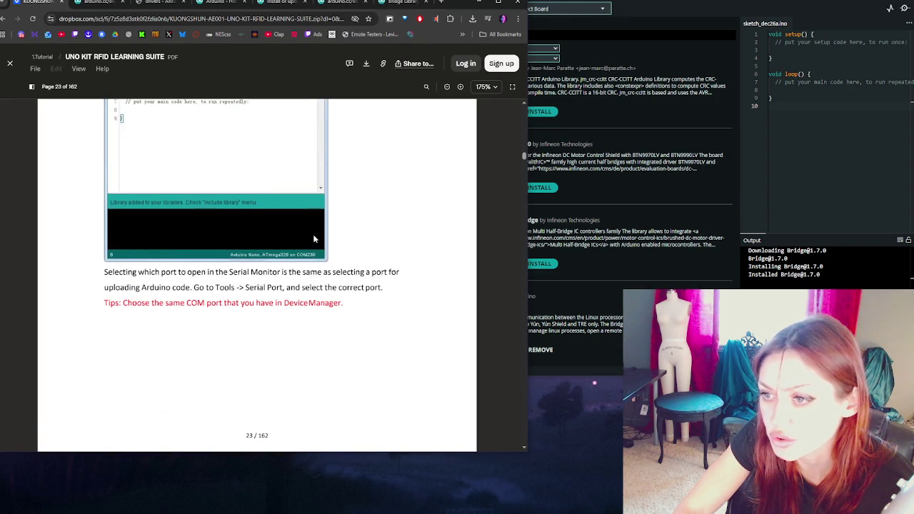
scroll(314, 239, "down", 1)
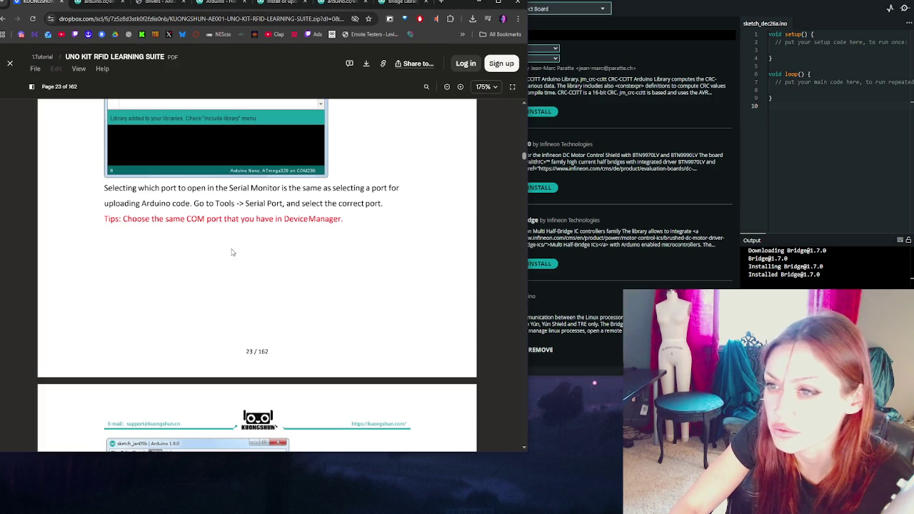
scroll(228, 254, "down", 3)
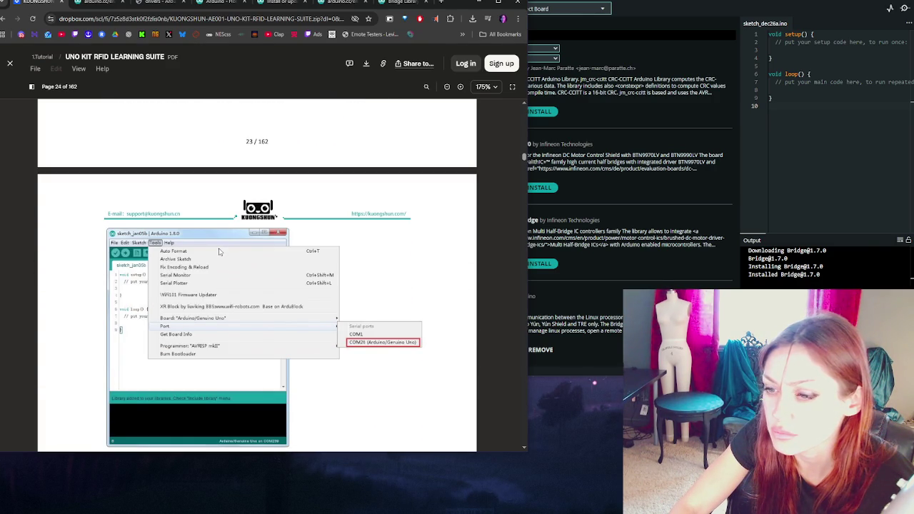
scroll(219, 252, "down", 1)
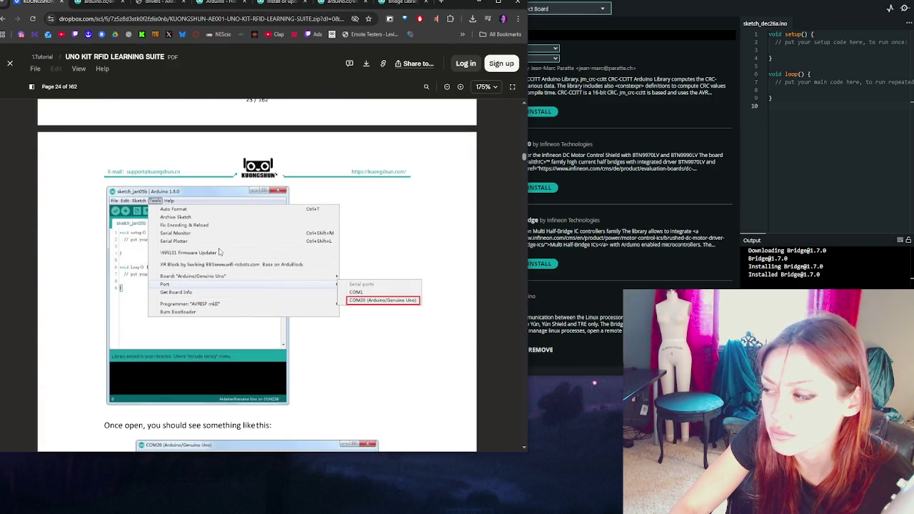
scroll(220, 251, "down", 3)
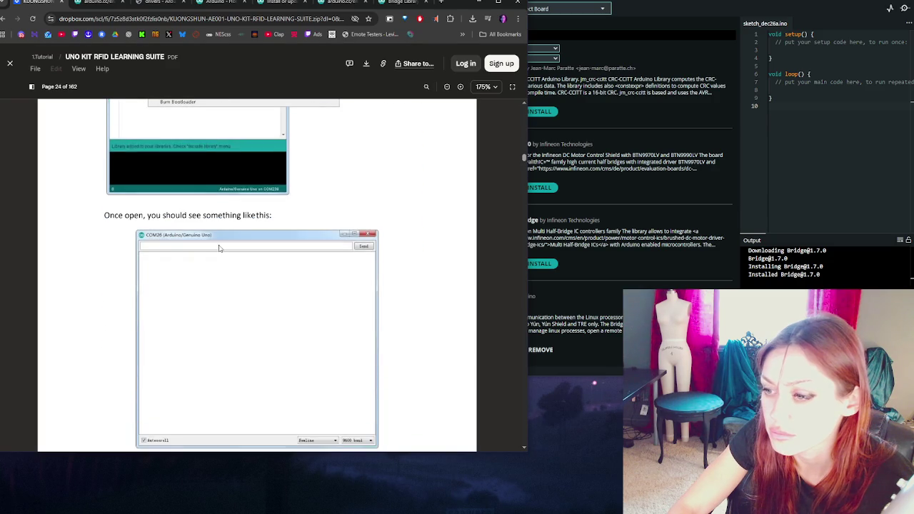
scroll(219, 248, "down", 1)
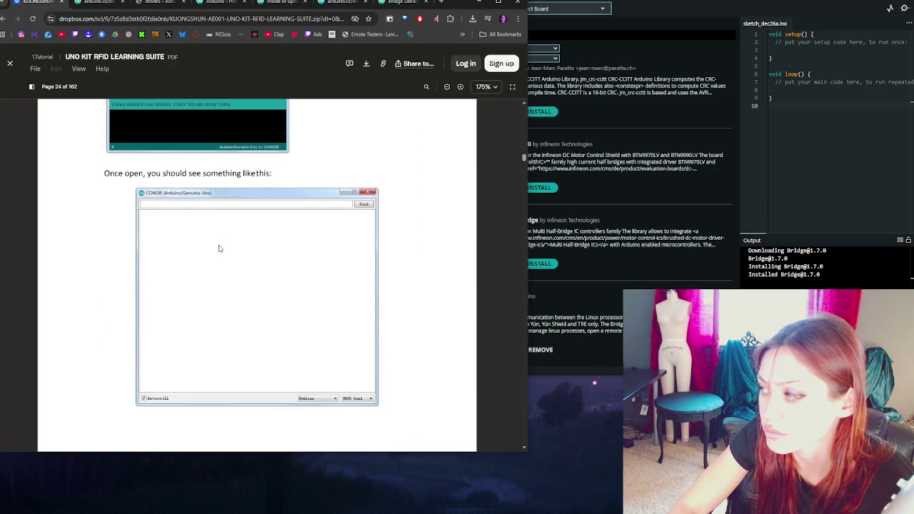
scroll(219, 248, "up", 15)
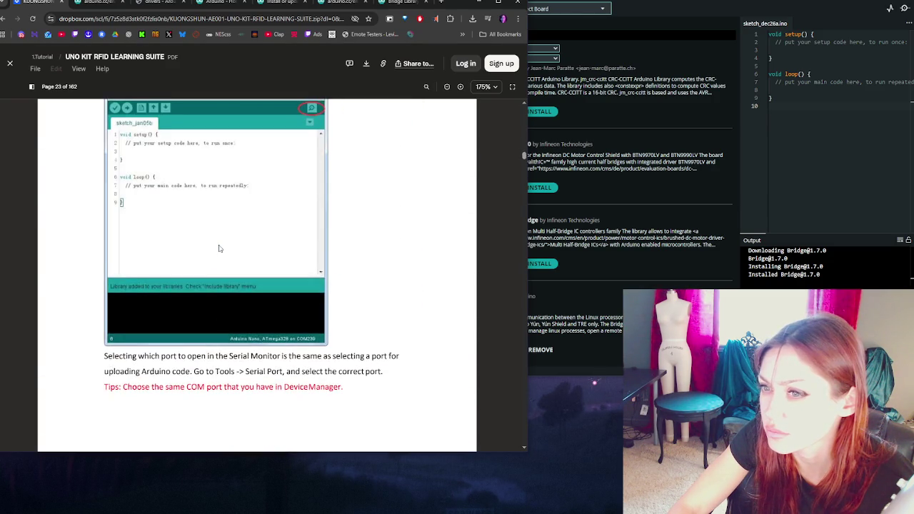
scroll(220, 249, "up", 3)
scroll(213, 250, "up", 2)
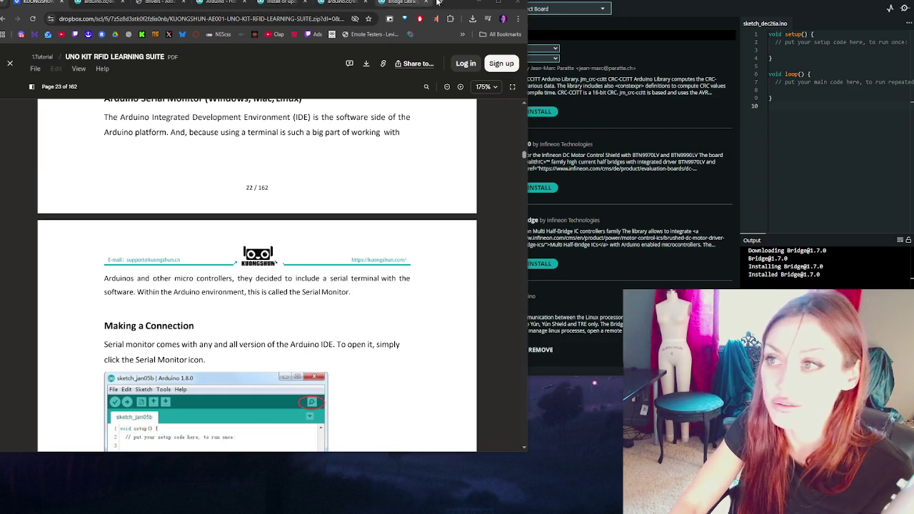
left_click(477, 2)
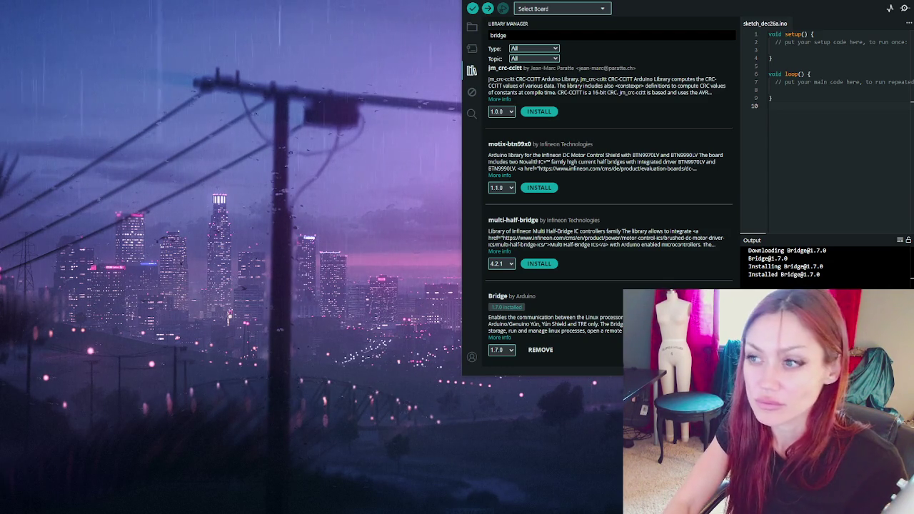
Bring the PDF guide's Serial Monitor page back beside the Arduino IDE with Alt+Tab
key("alt+Tab")
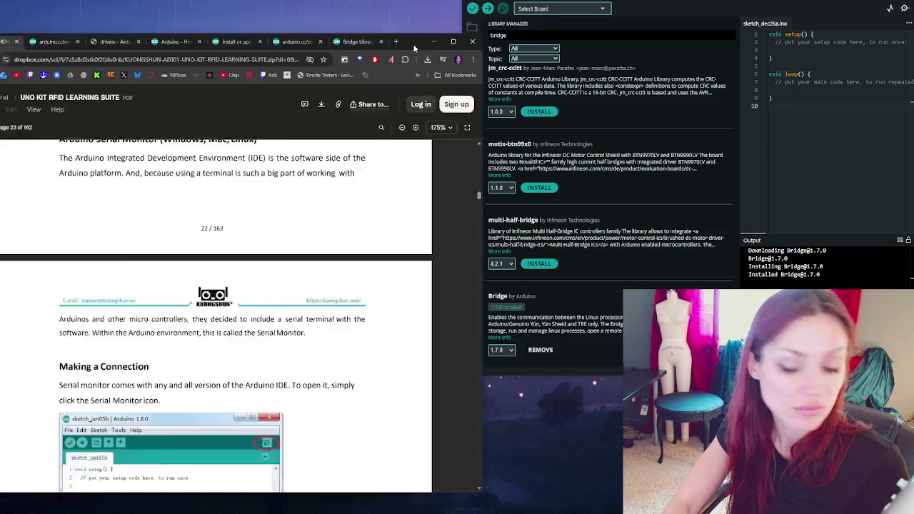
Scroll the guide to page 23's Making a Connection instructions for the Serial Monitor icon
scroll(225, 217, "down", 1)
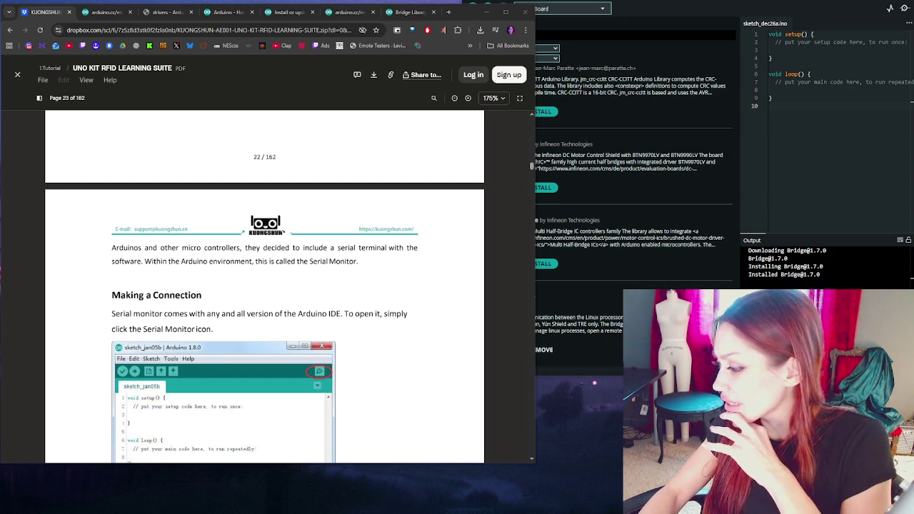
scroll(402, 219, "down", 3)
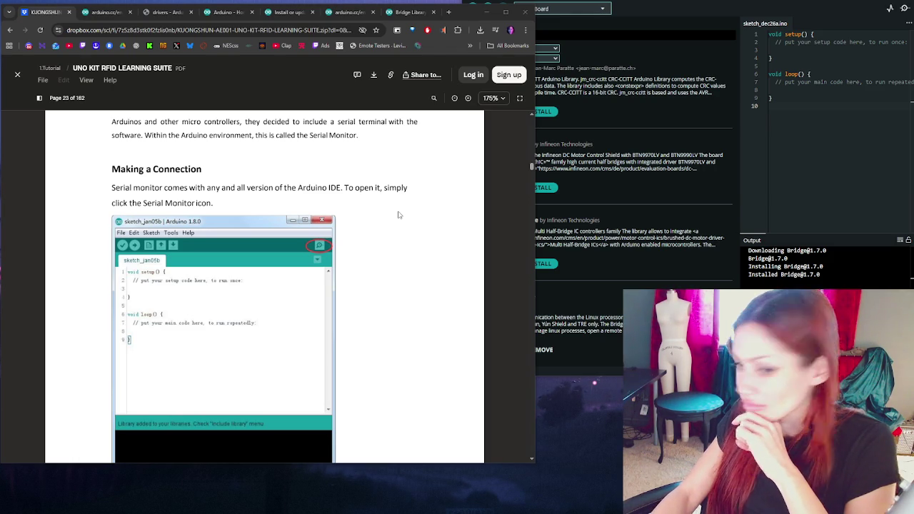
Scroll through page 24's port selection into page 25's 9600 baud and Autoscroll settings
scroll(399, 215, "down", 4)
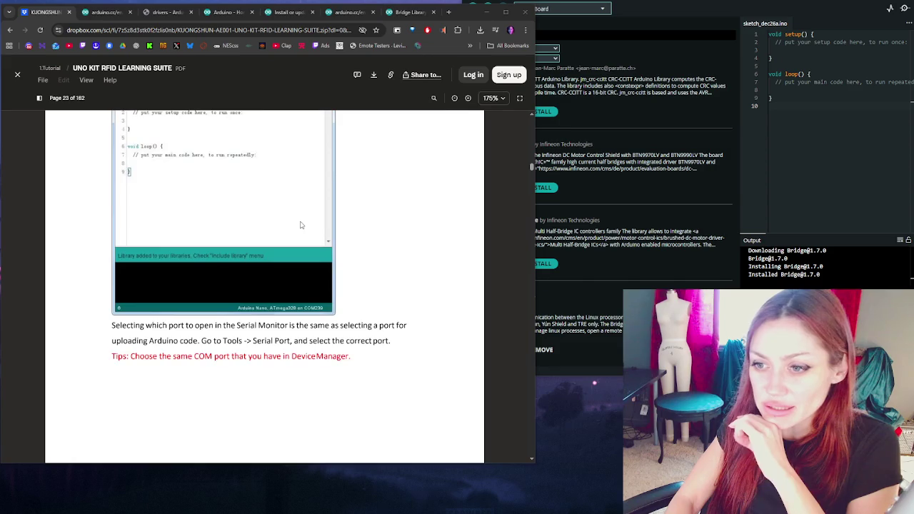
scroll(301, 225, "down", 3)
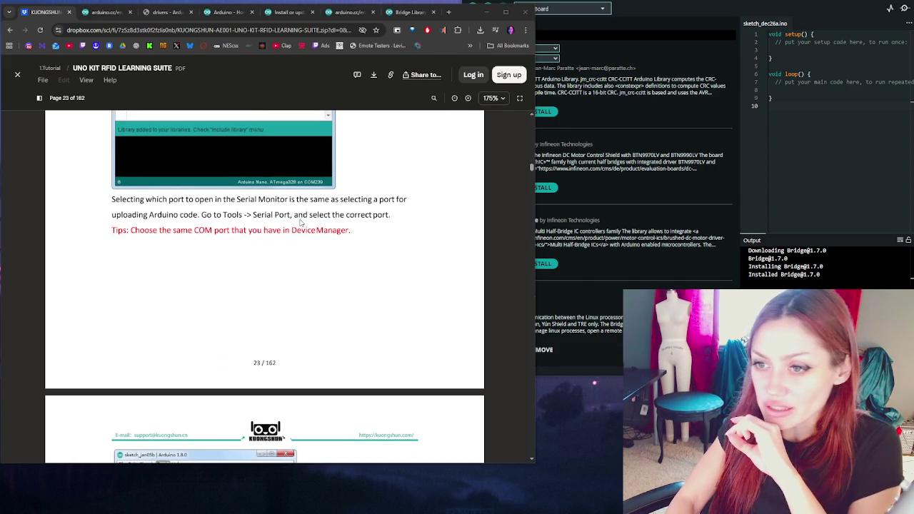
scroll(301, 224, "down", 4)
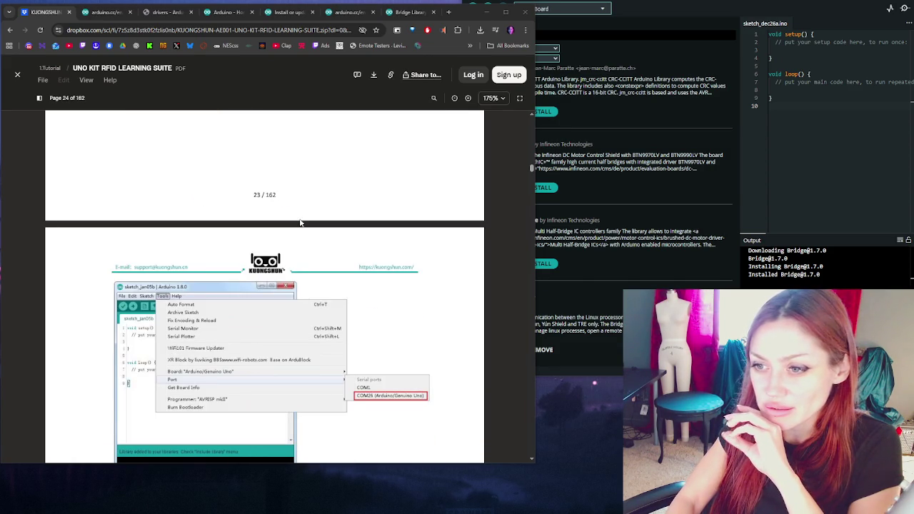
scroll(300, 224, "down", 8)
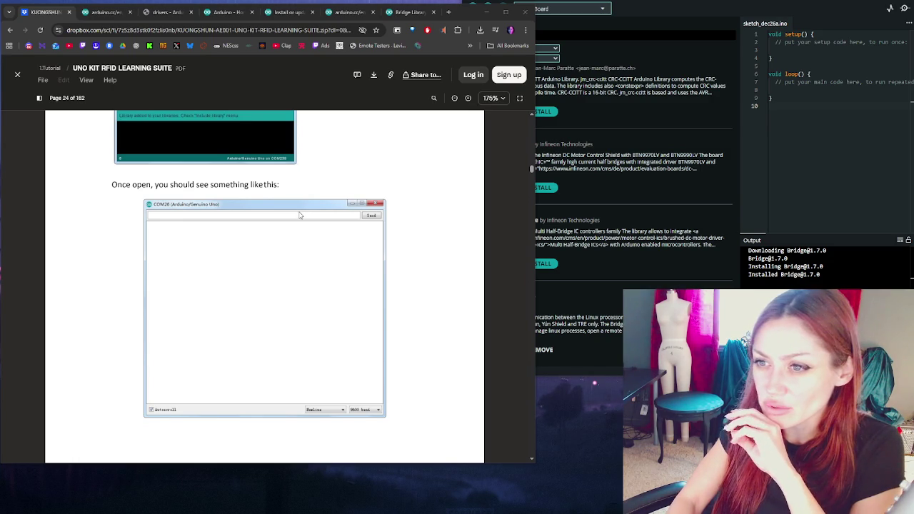
scroll(300, 214, "up", 4)
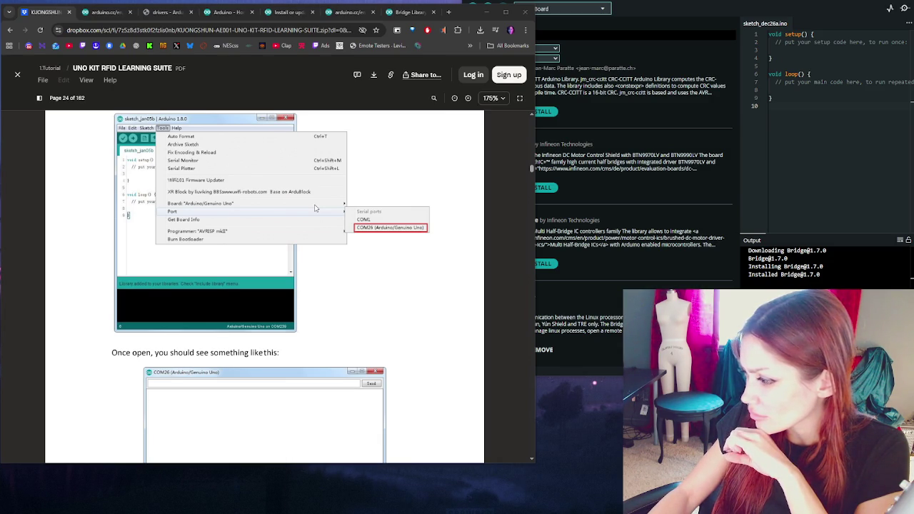
scroll(315, 214, "up", 1)
Read page 25's baud rate, Autoscroll and Pros/Cons, continuing to page 26's Lesson 2 Blink
scroll(311, 243, "down", 5)
scroll(310, 273, "down", 5)
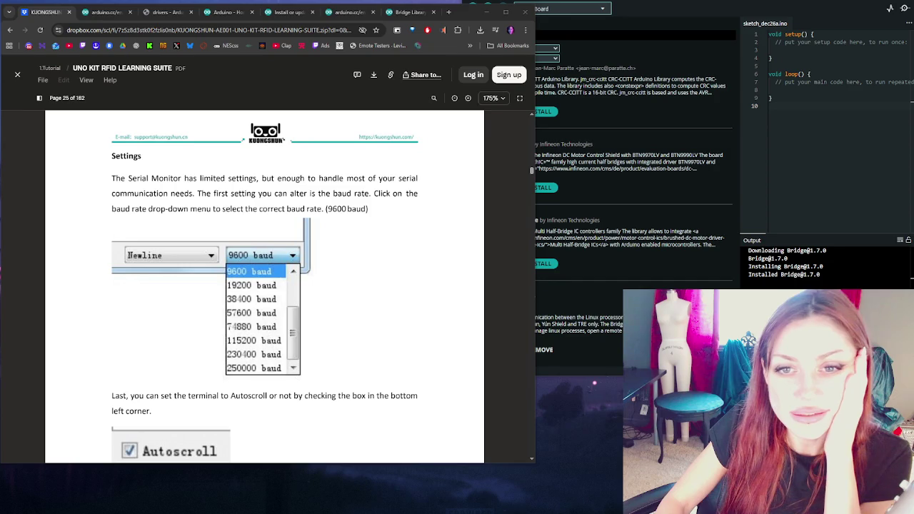
scroll(294, 280, "up", 2)
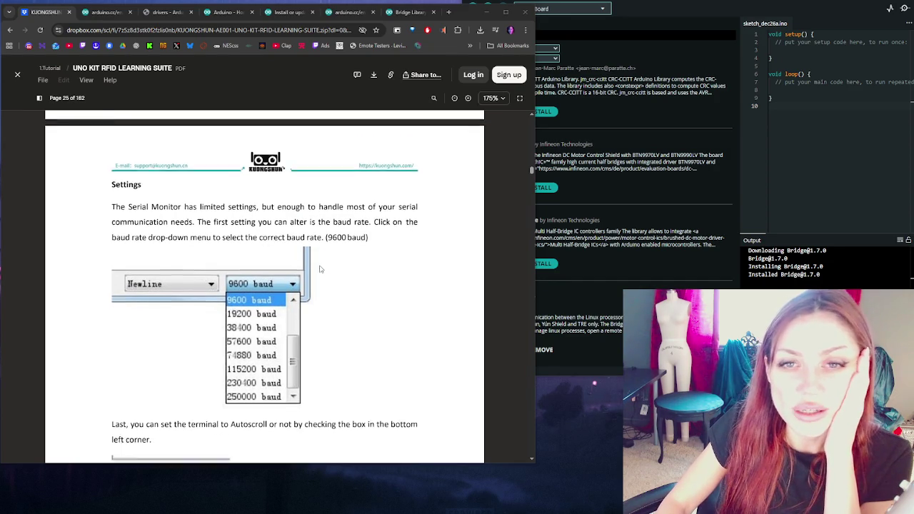
scroll(320, 269, "down", 1)
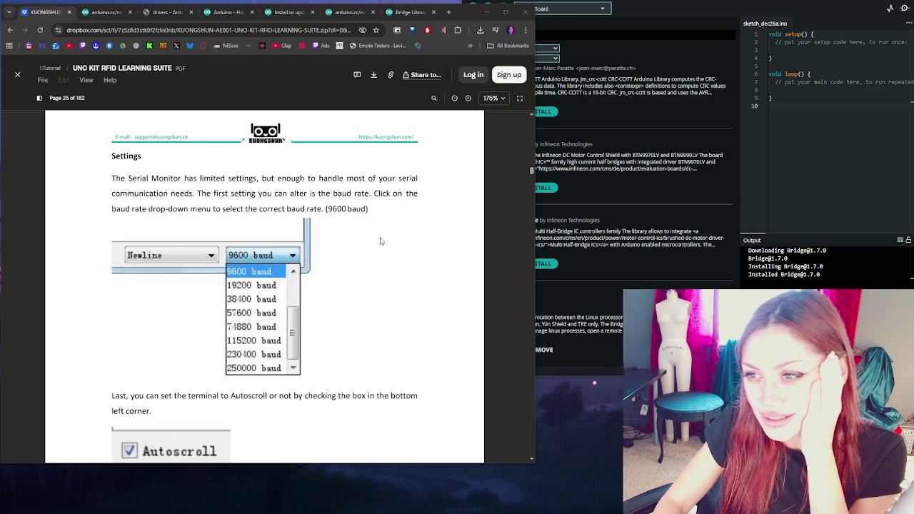
scroll(381, 242, "down", 5)
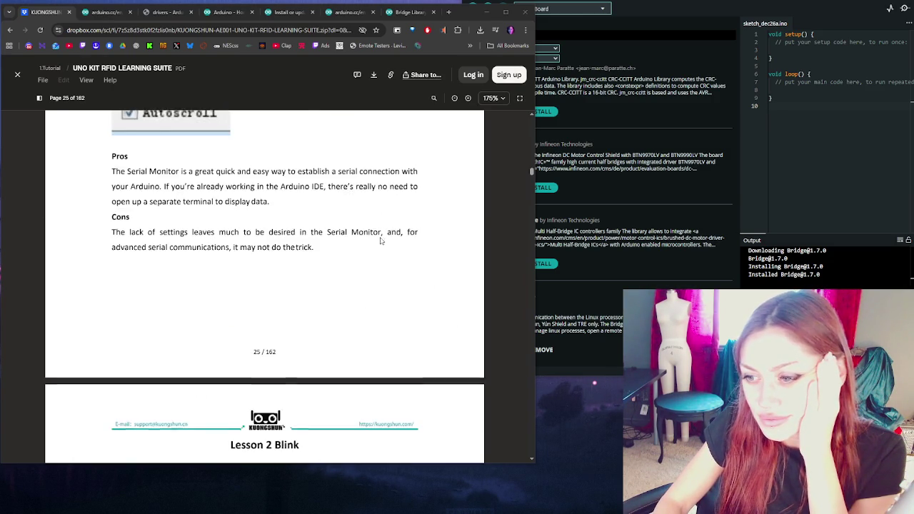
scroll(381, 241, "down", 2)
scroll(378, 239, "up", 5)
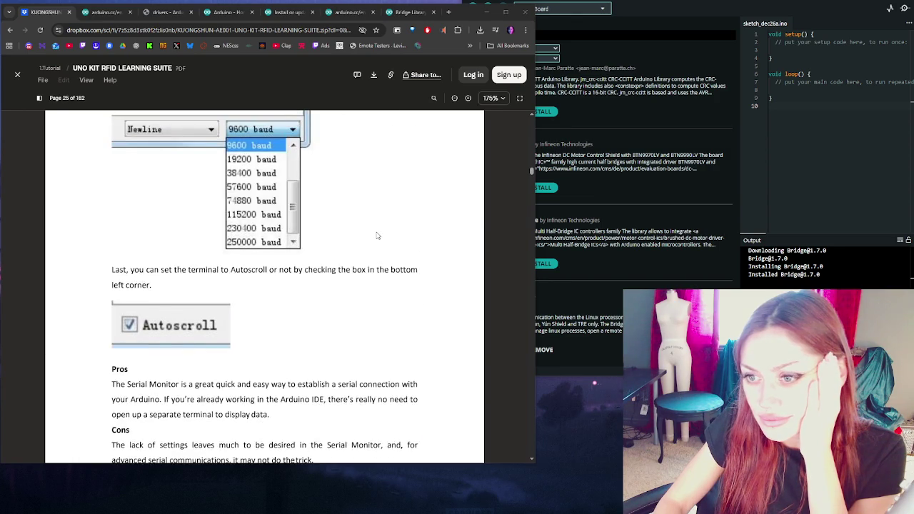
scroll(378, 235, "down", 4)
scroll(375, 237, "up", 3)
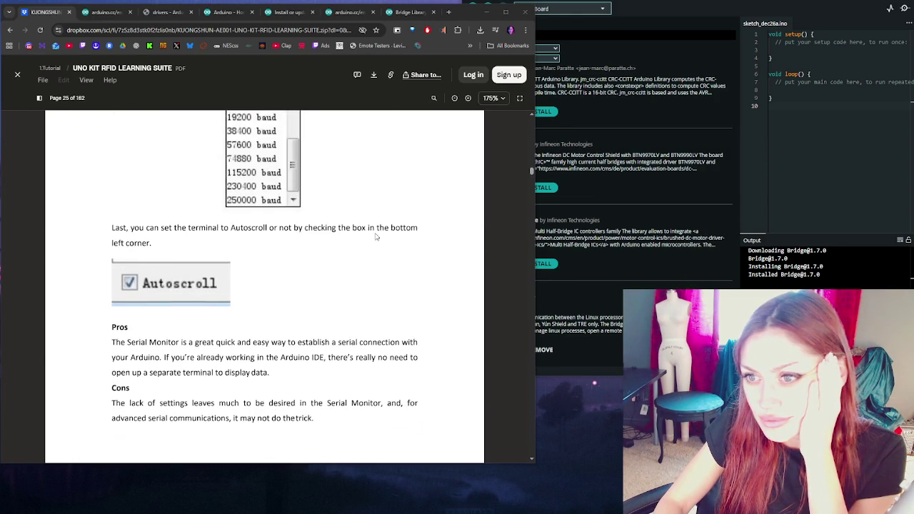
scroll(377, 237, "up", 3)
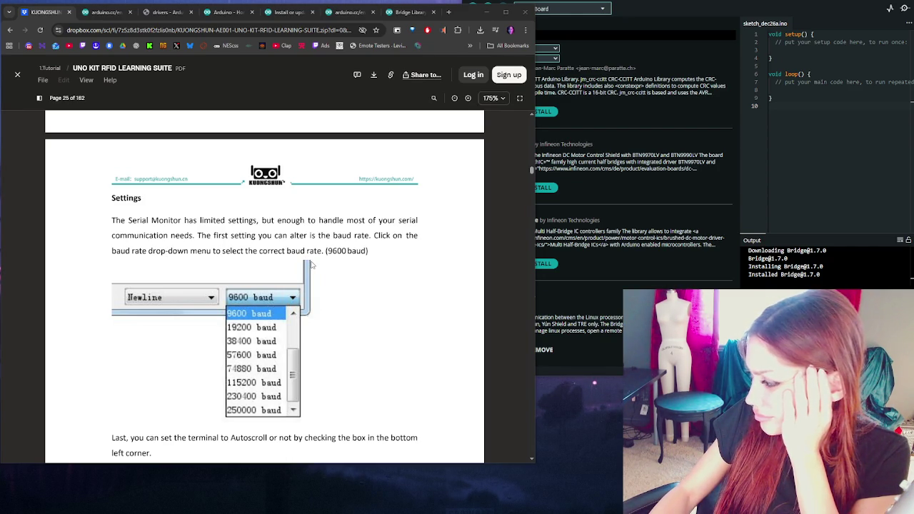
scroll(312, 264, "down", 5)
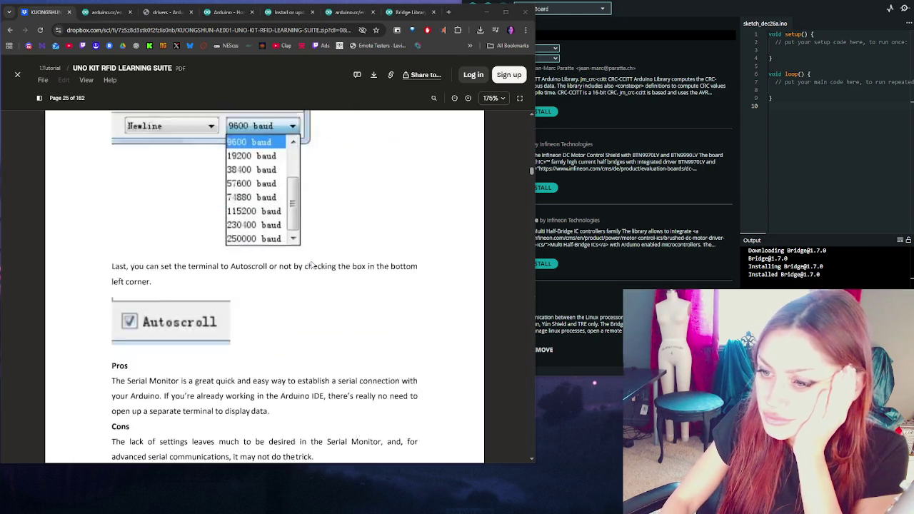
scroll(311, 265, "down", 4)
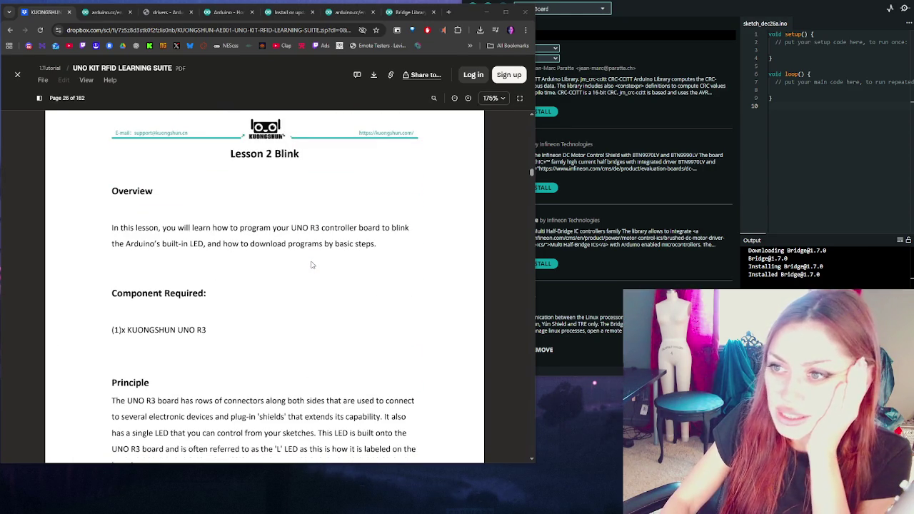
Scroll from page 26 to page 32's Tools > Board screenshot selecting Arduino/Genuino Uno
scroll(311, 265, "down", 1)
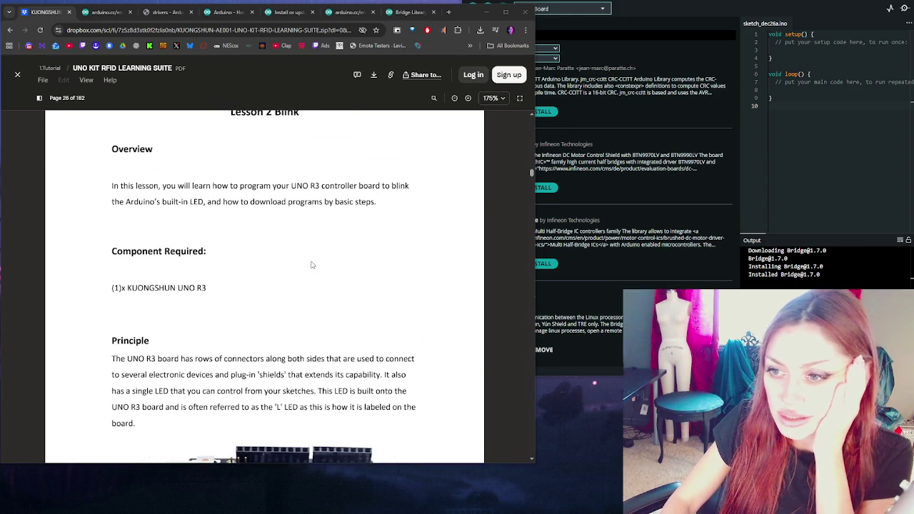
scroll(311, 265, "down", 13)
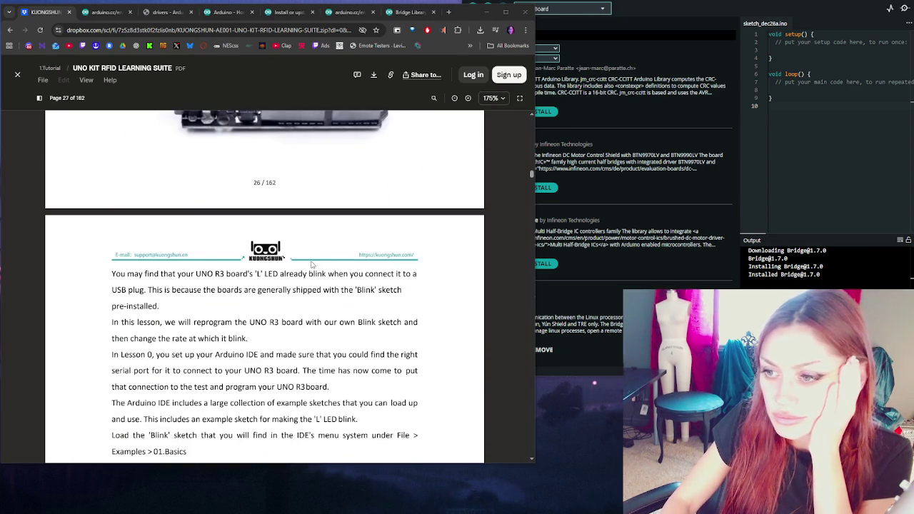
scroll(312, 265, "down", 12)
scroll(316, 279, "down", 12)
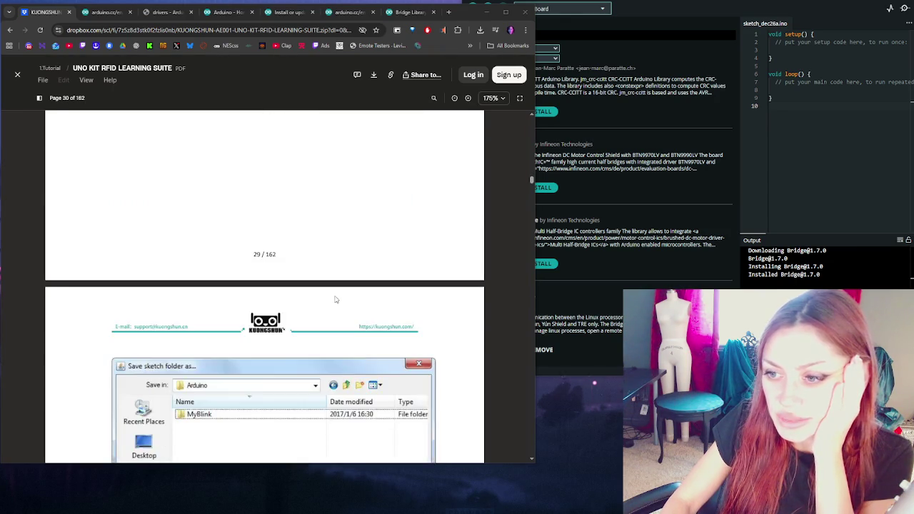
scroll(336, 299, "down", 12)
scroll(333, 303, "down", 10)
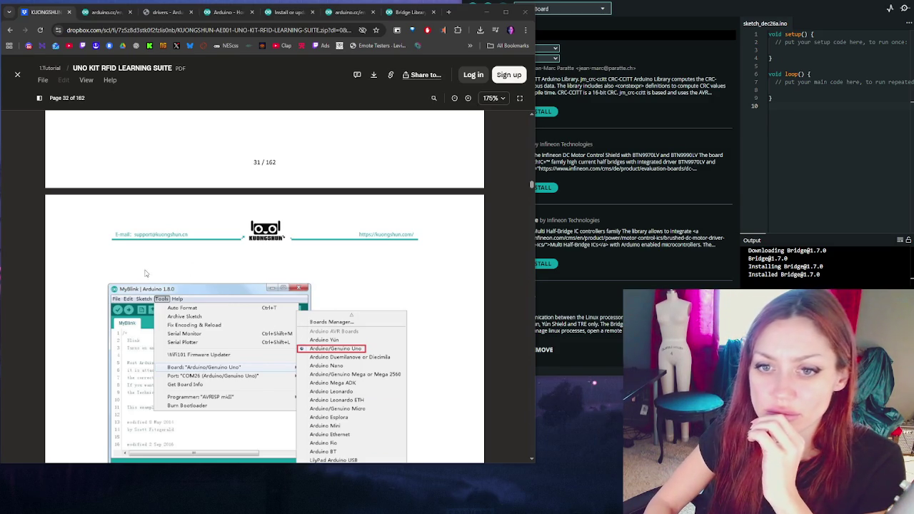
Scroll past the port selection to page 34's explanation of comments and int led = 13
scroll(145, 273, "down", 5)
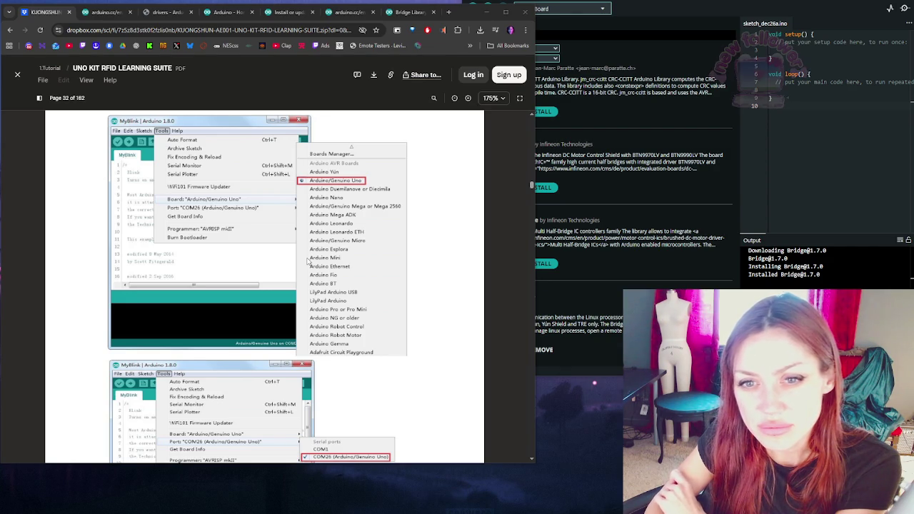
scroll(308, 261, "down", 5)
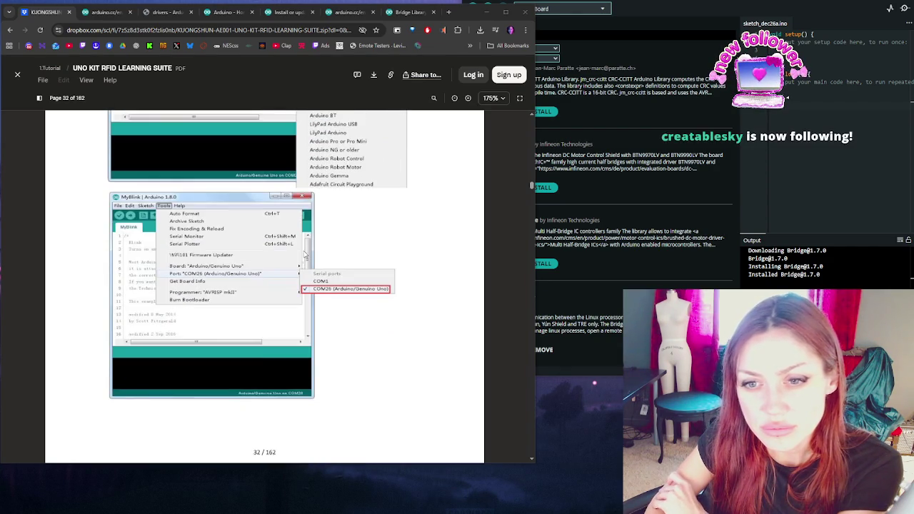
scroll(305, 254, "down", 1)
scroll(305, 255, "down", 1)
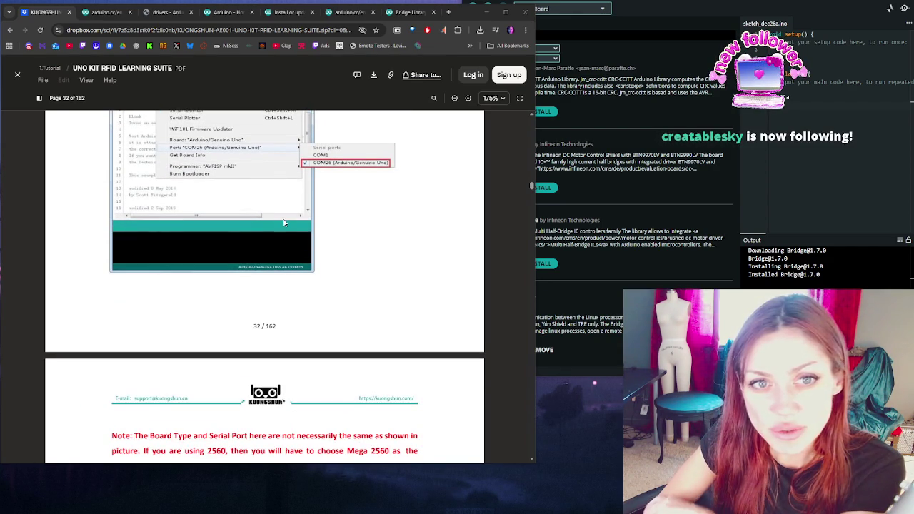
scroll(283, 223, "down", 10)
scroll(290, 225, "down", 20)
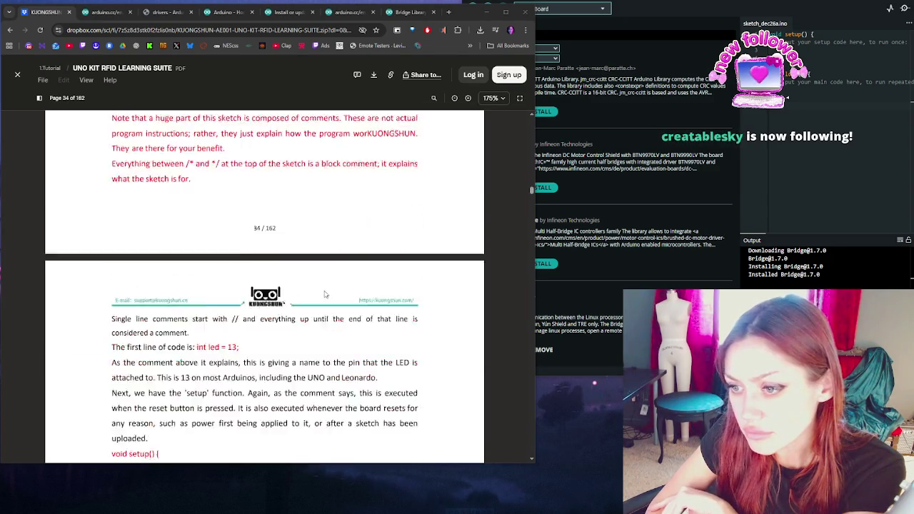
scroll(325, 295, "down", 20)
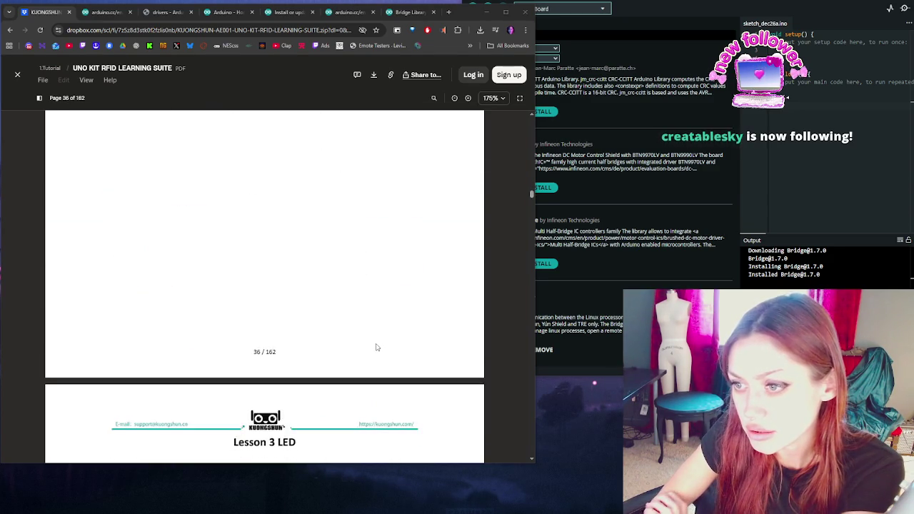
Jump up to the contents on page 5, then return to page 25's Serial Monitor pros and cons
scroll(377, 348, "down", 5)
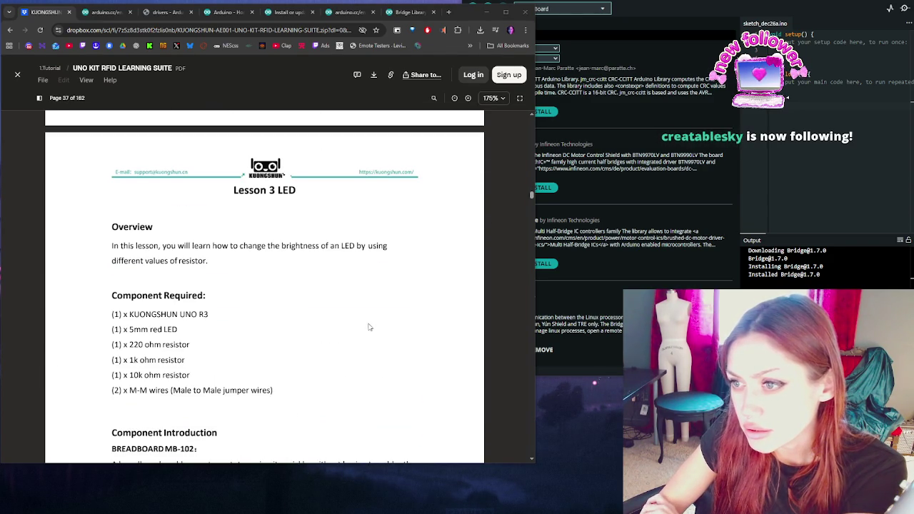
left_click_drag(531, 197, 526, 113)
scroll(255, 249, "down", 15)
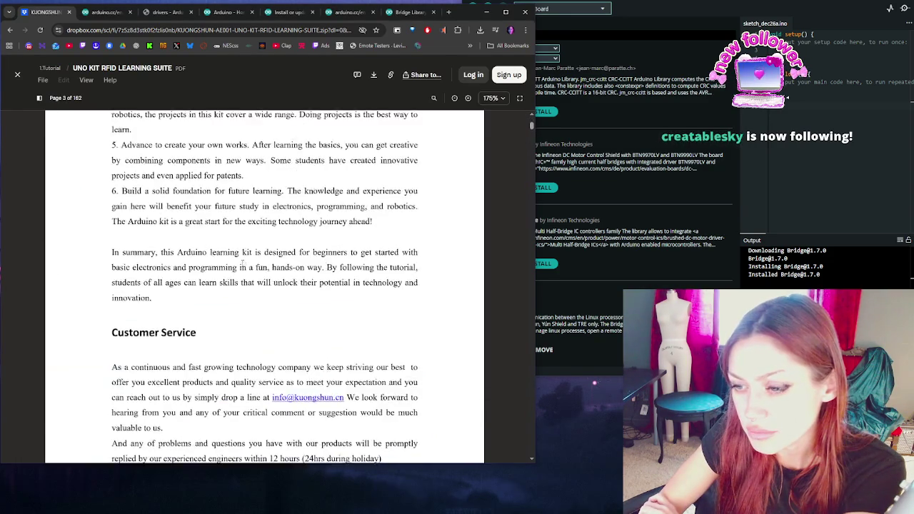
scroll(242, 263, "down", 10)
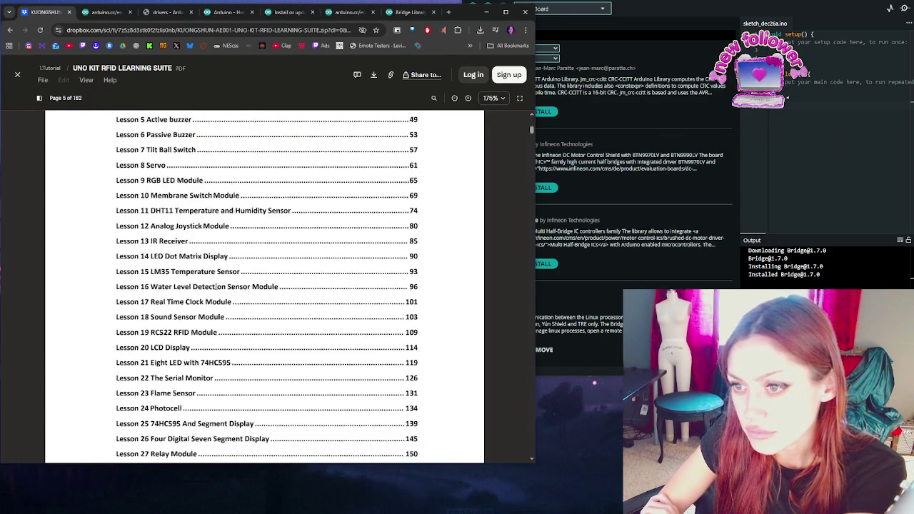
scroll(216, 287, "up", 2)
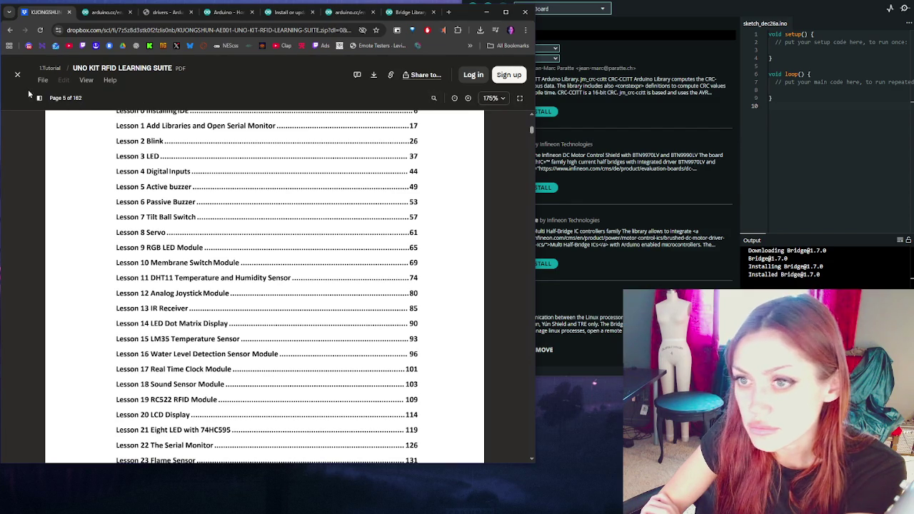
mouse_move(532, 131)
left_mouse_down()
mouse_move(526, 270)
mouse_move(524, 169)
left_mouse_up()
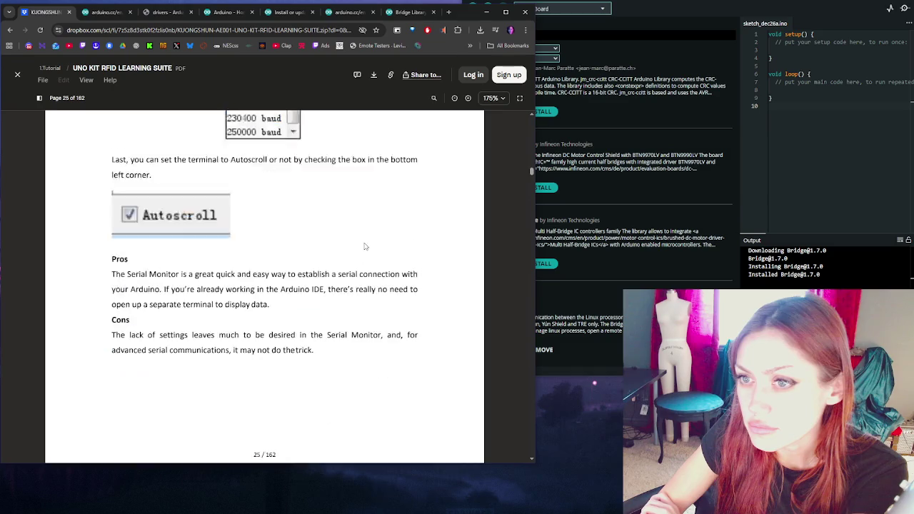
Scroll to page 26's Principle section and UNO R3 photo showing the built-in 'L' LED
scroll(361, 236, "down", 5)
scroll(358, 227, "up", 5)
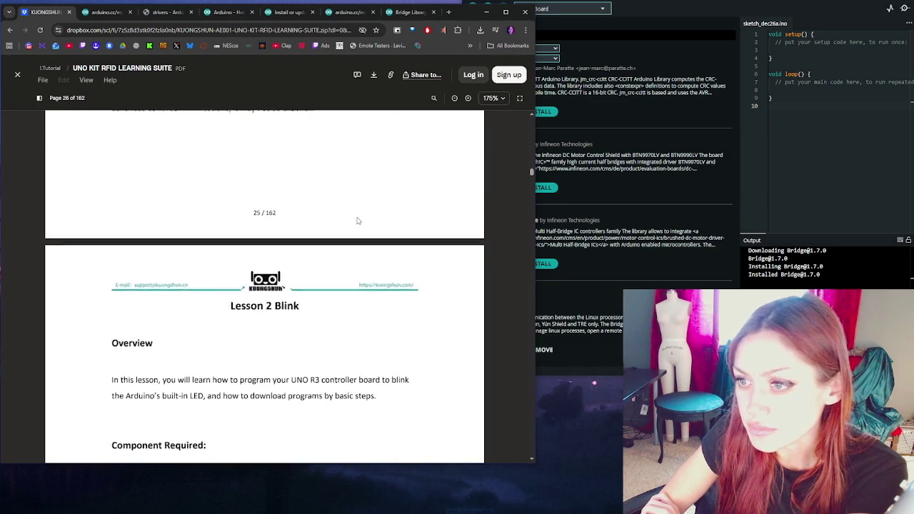
scroll(350, 223, "down", 6)
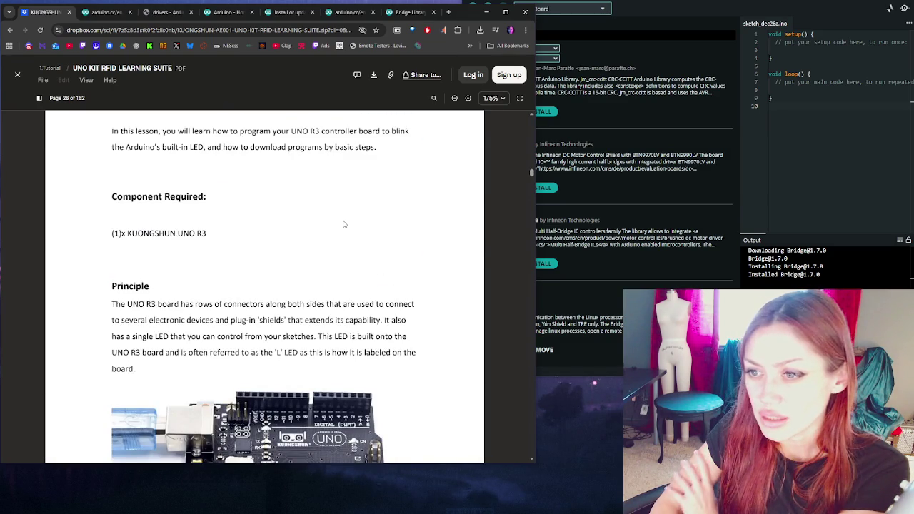
scroll(343, 224, "down", 2)
scroll(344, 225, "down", 1)
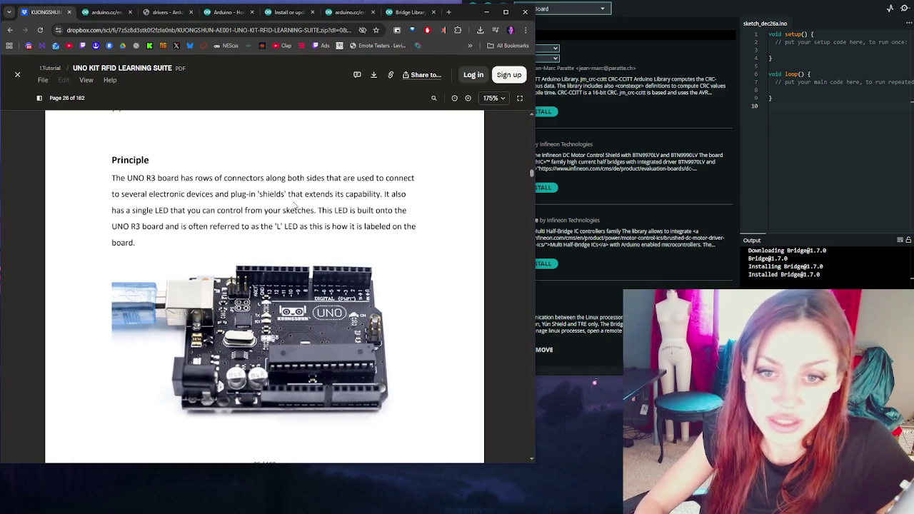
Scroll to page 27, where the lesson loads Blink from File > Examples > 01.Basics
scroll(251, 266, "down", 5)
scroll(251, 265, "down", 1)
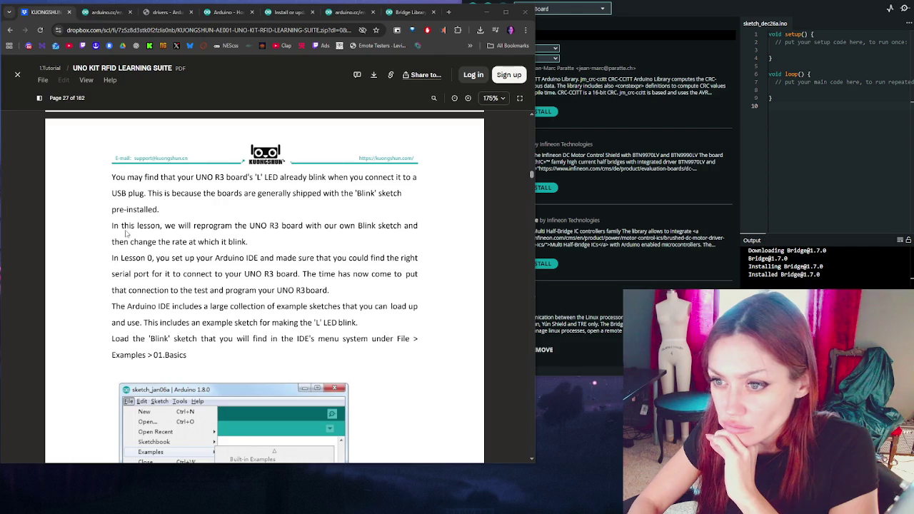
Scroll the PDF to the File > Examples > 01.Basics > Blink screenshot, then return to Arduino IDE
scroll(128, 226, "down", 1)
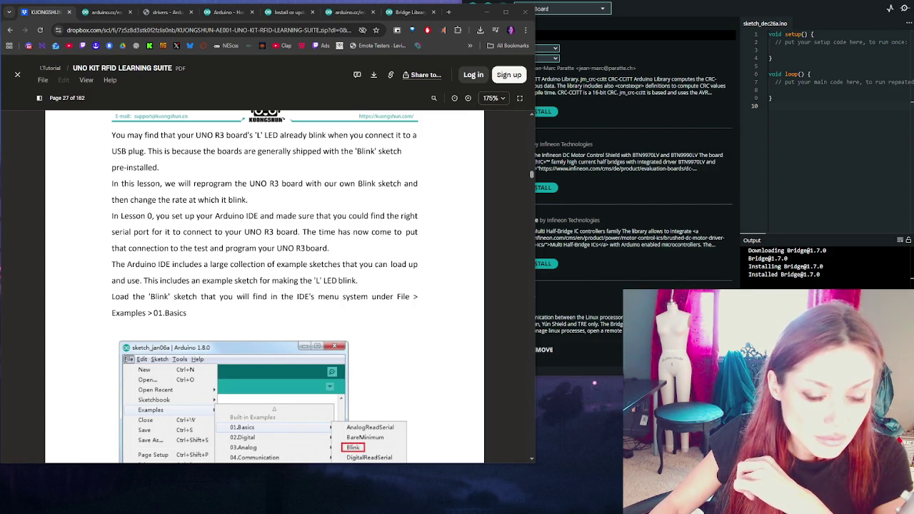
key("alt+Tab")
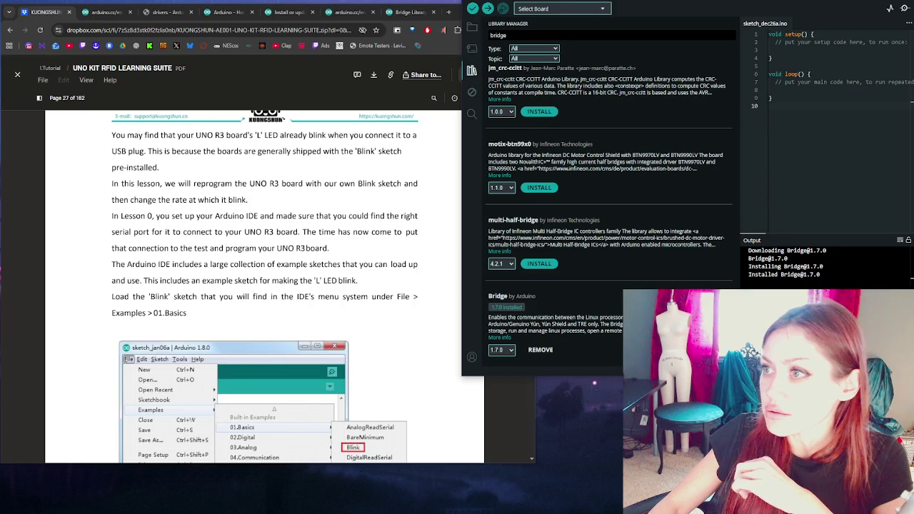
Reposition and resize the IDE window and close the Library Manager panel
left_click_drag(822, 14, 456, 24)
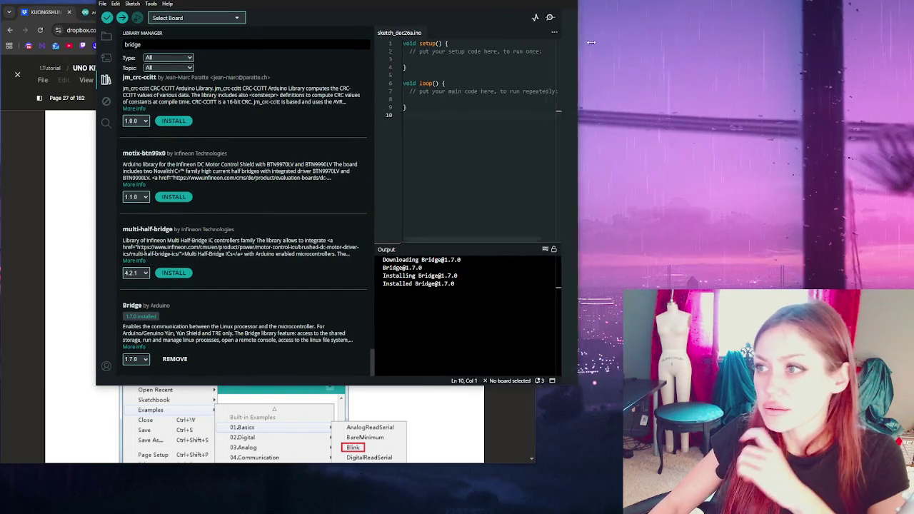
left_click_drag(592, 42, 818, 43)
left_click(106, 80)
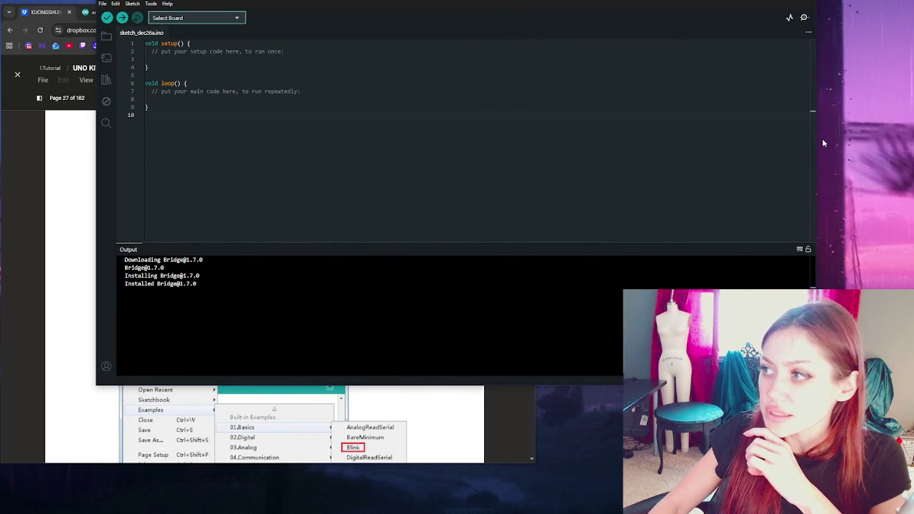
left_click_drag(815, 139, 483, 140)
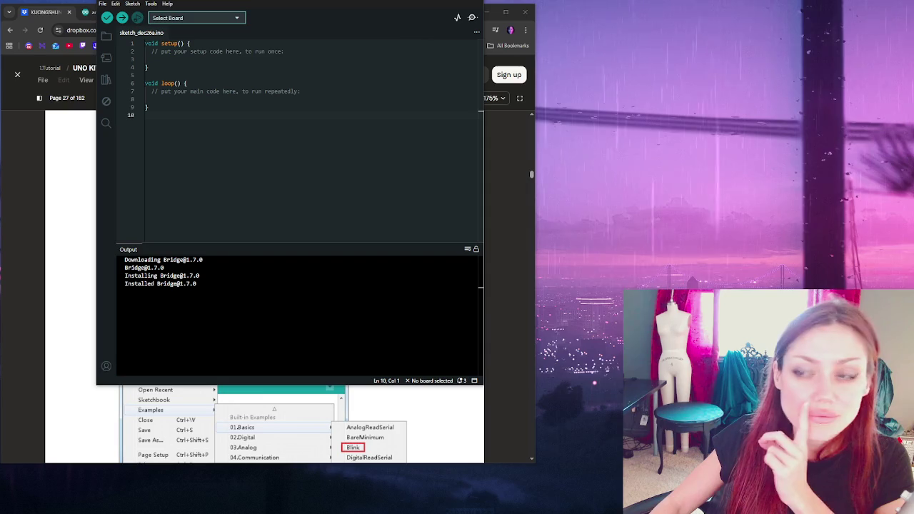
Set the board to Arduino AVR Boards > Arduino Uno and the port to COM4
left_click(133, 3)
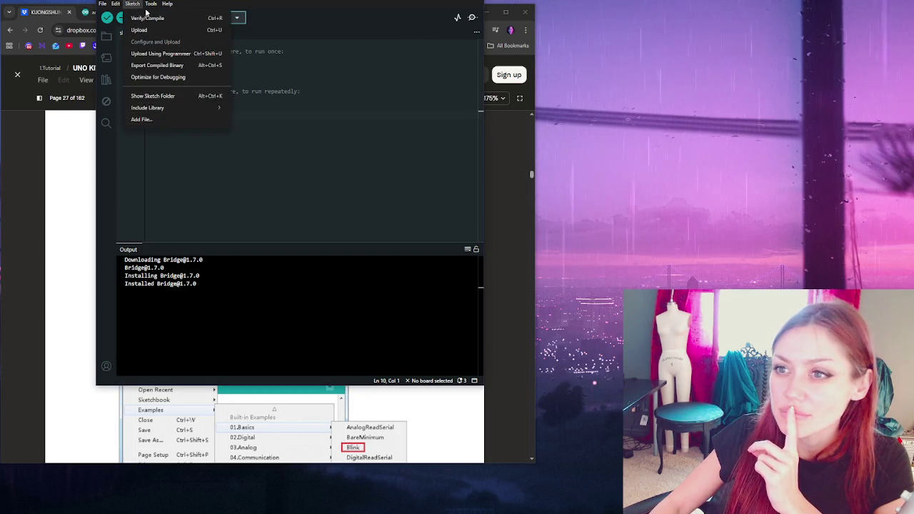
left_click(150, 4)
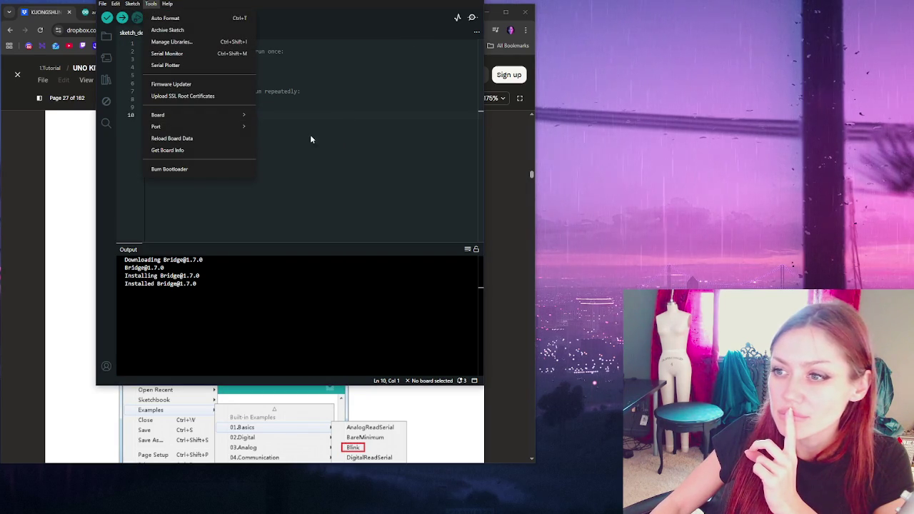
mouse_move(214, 115)
mouse_move(305, 135)
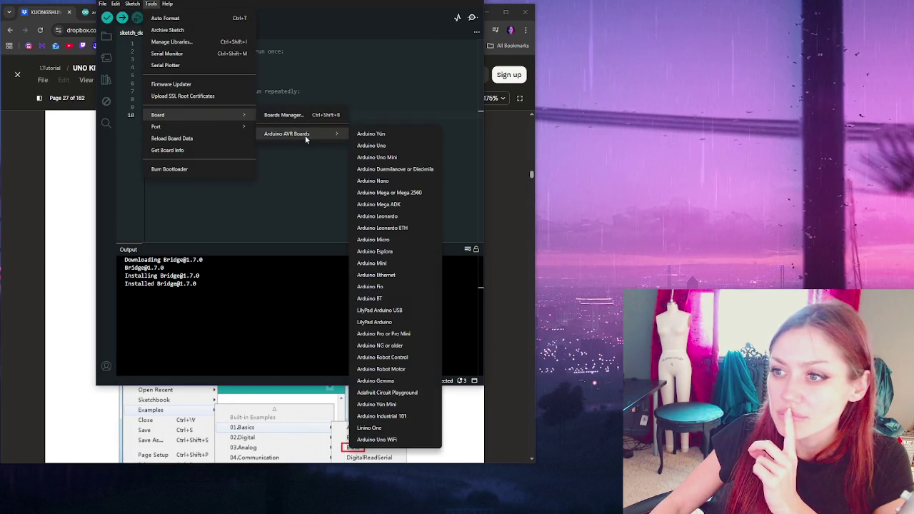
left_click(386, 145)
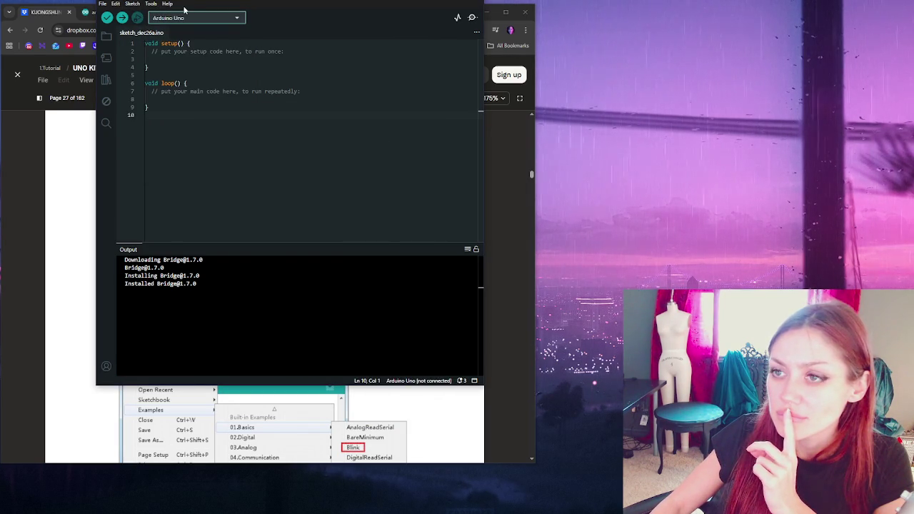
left_click(151, 3)
mouse_move(214, 126)
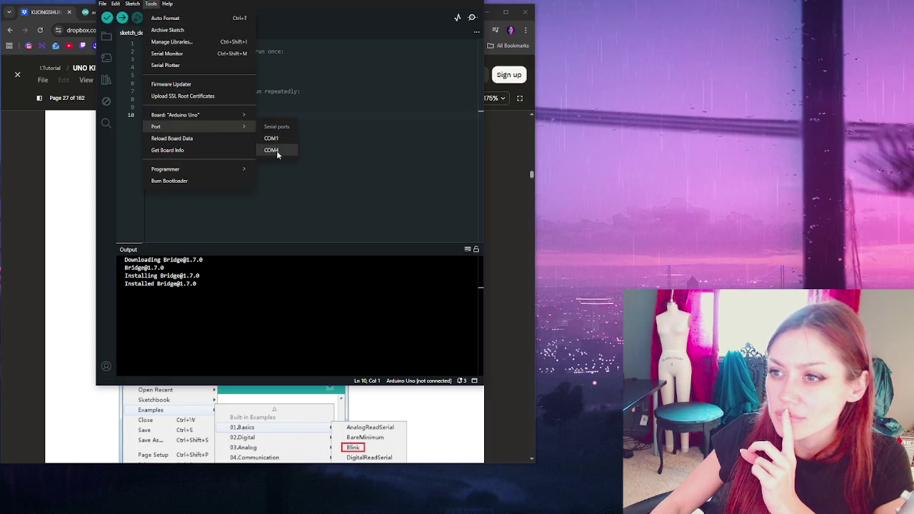
left_click(278, 152)
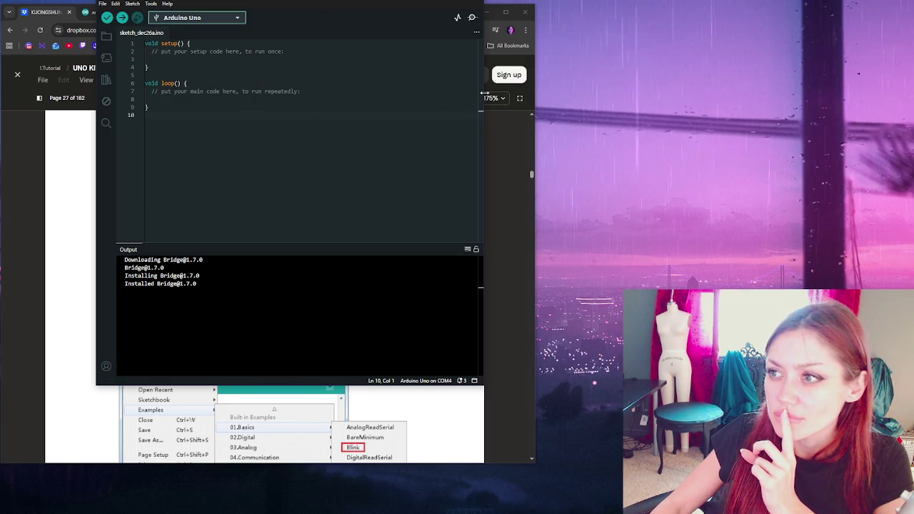
Widen the window and open the Serial Monitor at 9600 baud beside the sketch
left_click_drag(484, 93, 651, 94)
left_click(639, 17)
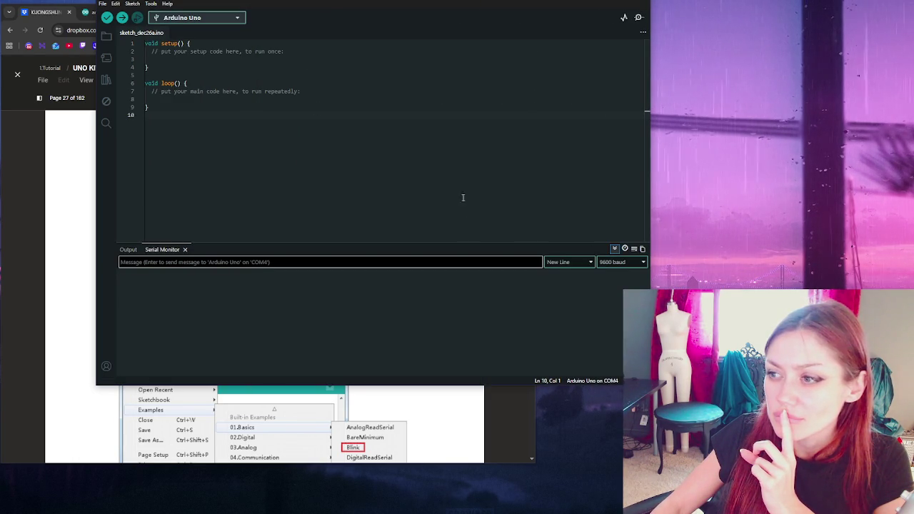
left_click(287, 298)
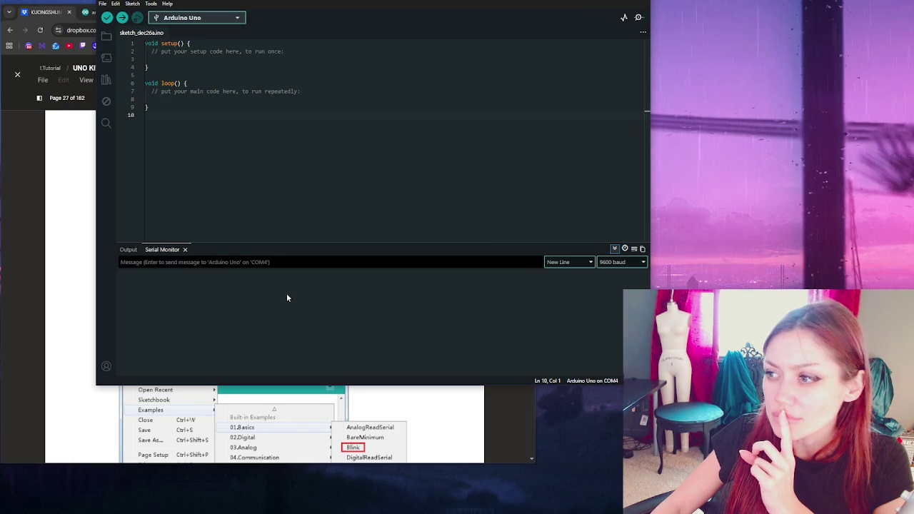
left_click(639, 17)
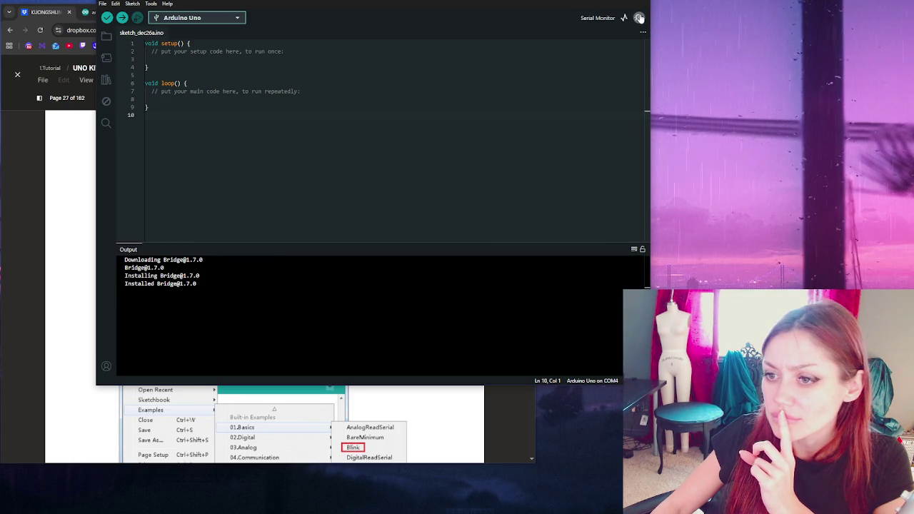
left_click(638, 18)
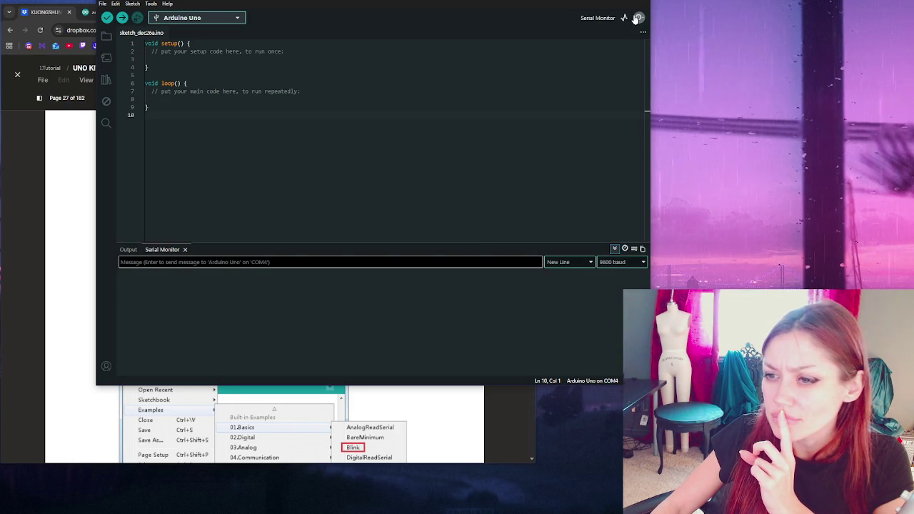
left_click(128, 249)
left_click(163, 249)
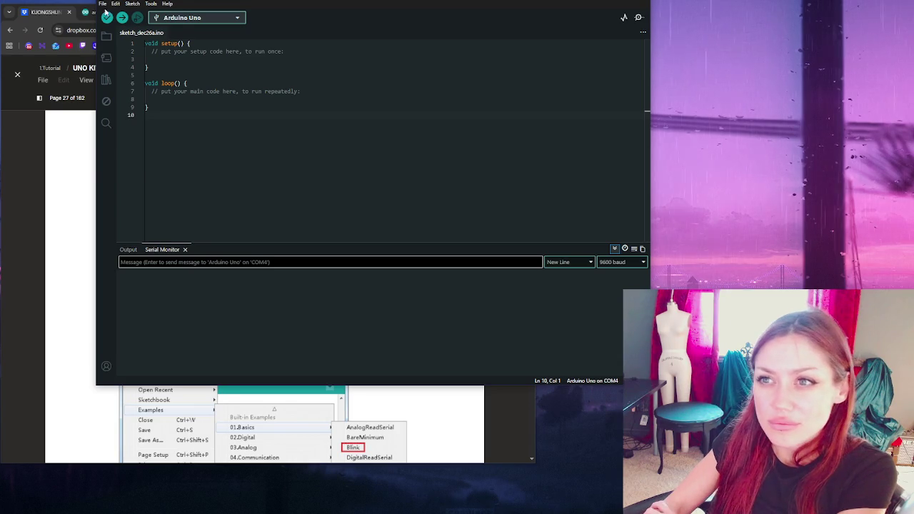
Open the File > Examples > 01.Basics > Blink sketch and arrange its window on screen
left_click(104, 4)
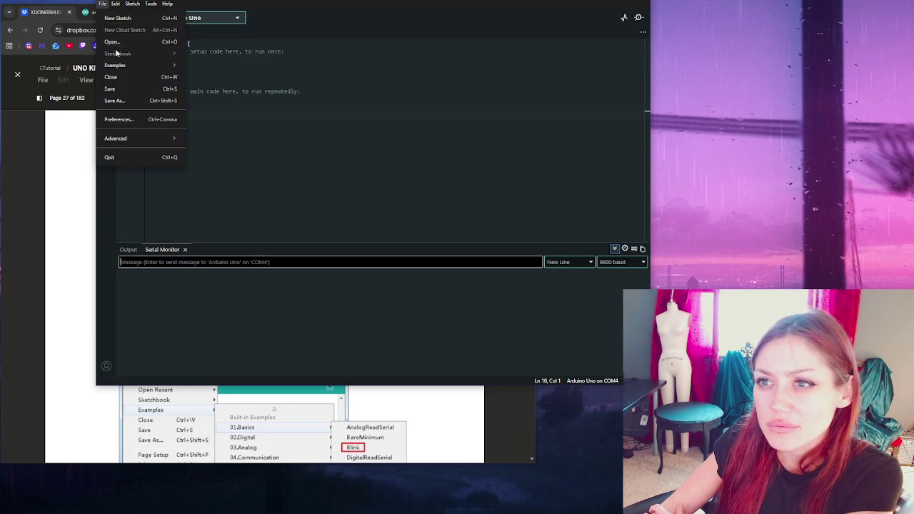
mouse_move(128, 65)
mouse_move(241, 75)
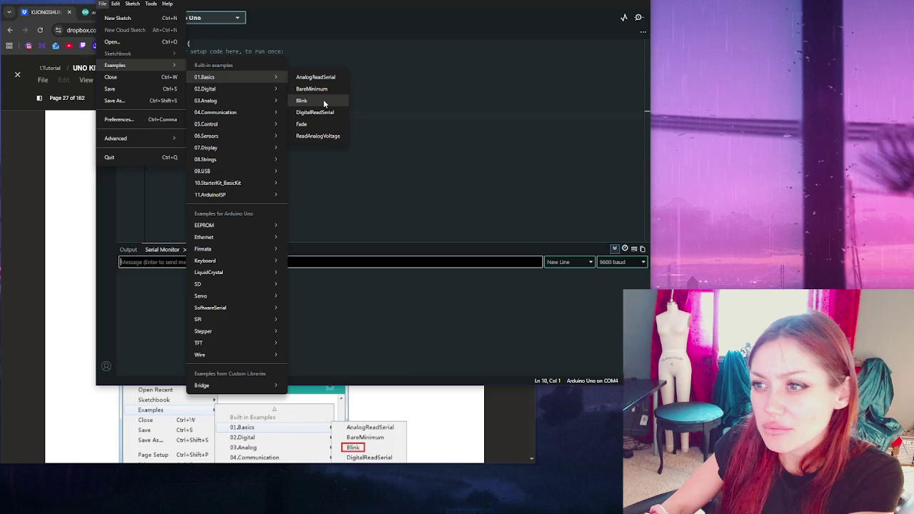
left_click(323, 104)
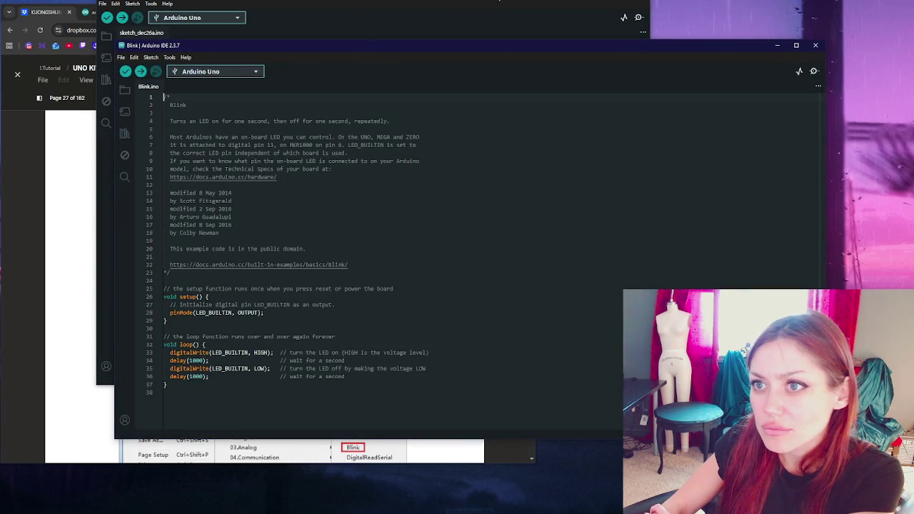
left_click_drag(500, 0, 842, 6)
left_click_drag(333, 47, 284, 0)
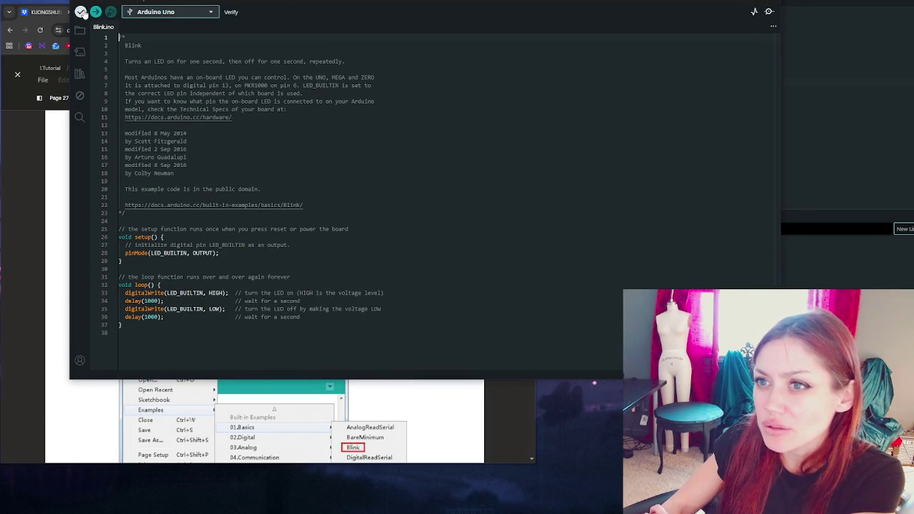
Compile the Blink sketch (924 bytes), then bring the kit's tutorial PDF to the front
left_click(80, 12)
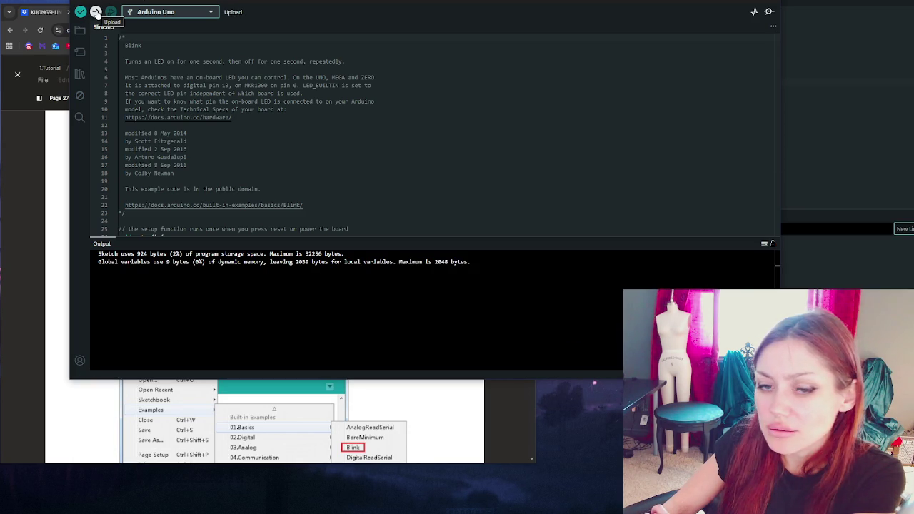
scroll(429, 136, "down", 5)
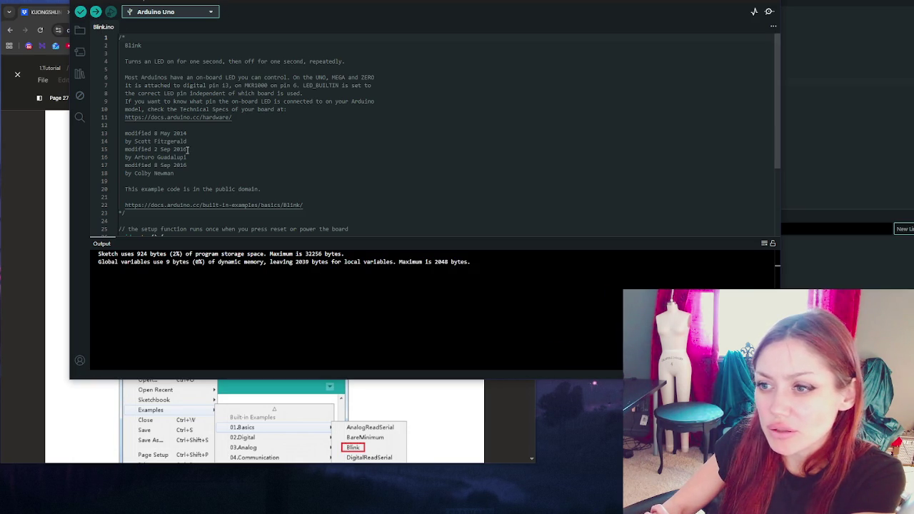
scroll(429, 135, "up", 5)
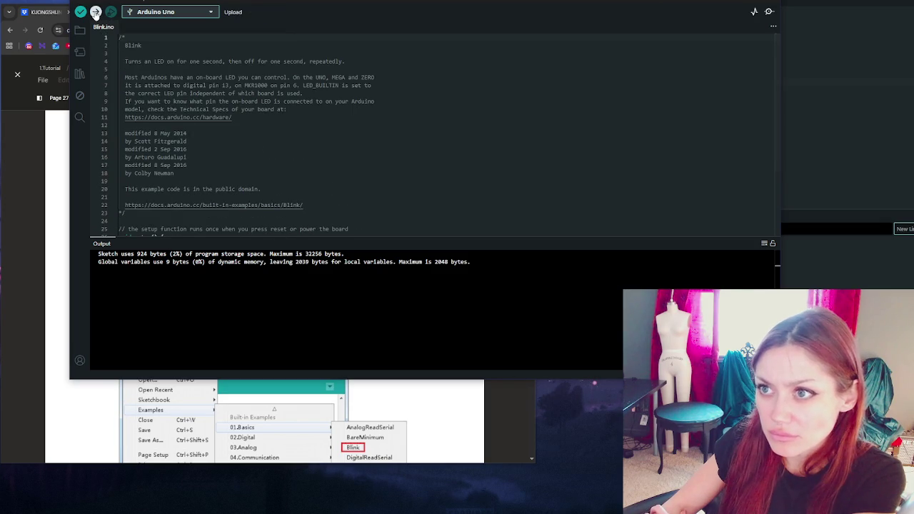
left_click(37, 260)
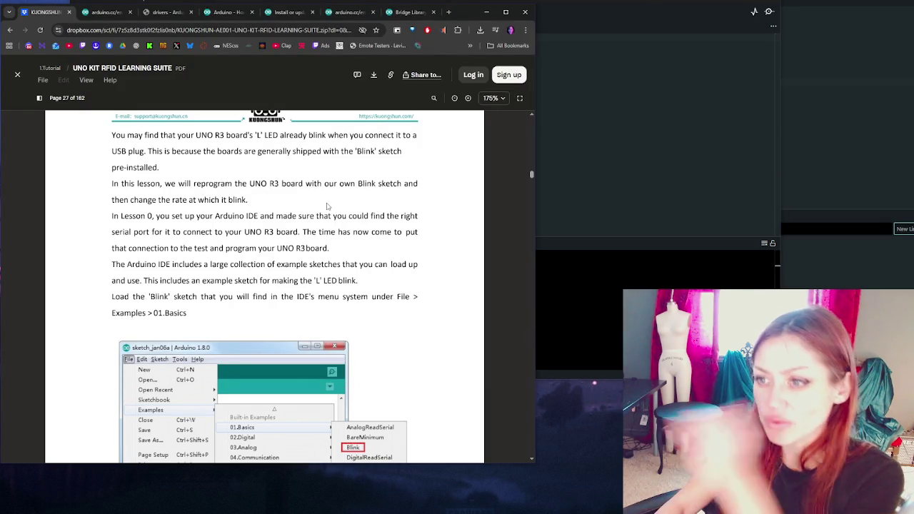
Scroll through the Blink lesson on PDF pages 26–27, then switch back to Arduino IDE
scroll(325, 214, "up", 2)
scroll(295, 227, "up", 2)
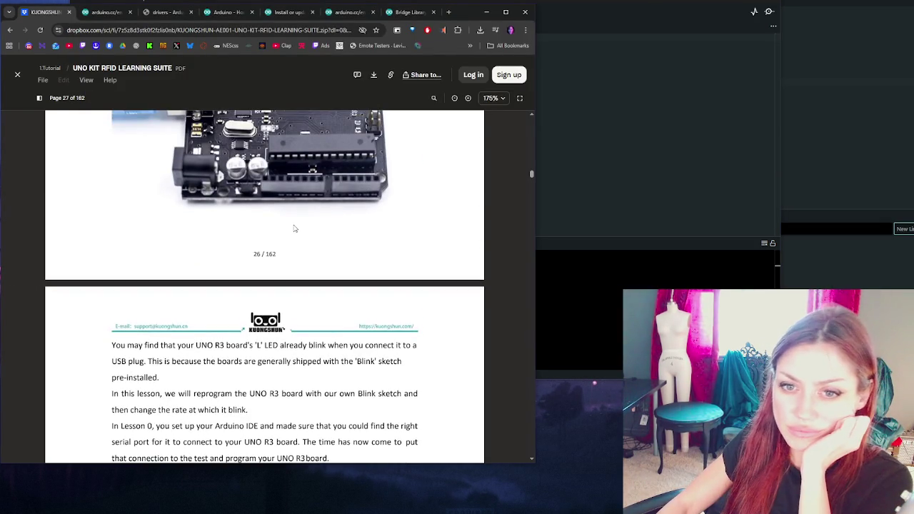
scroll(292, 230, "down", 3)
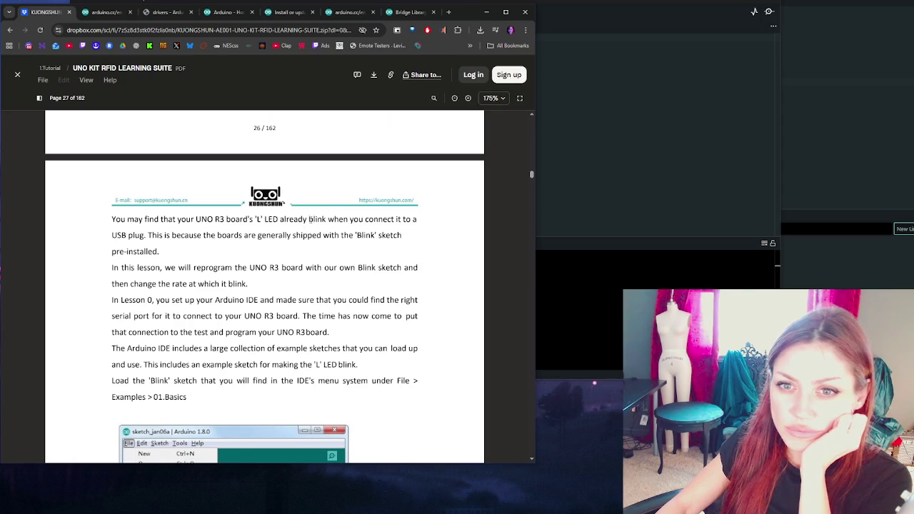
key("alt+Tab")
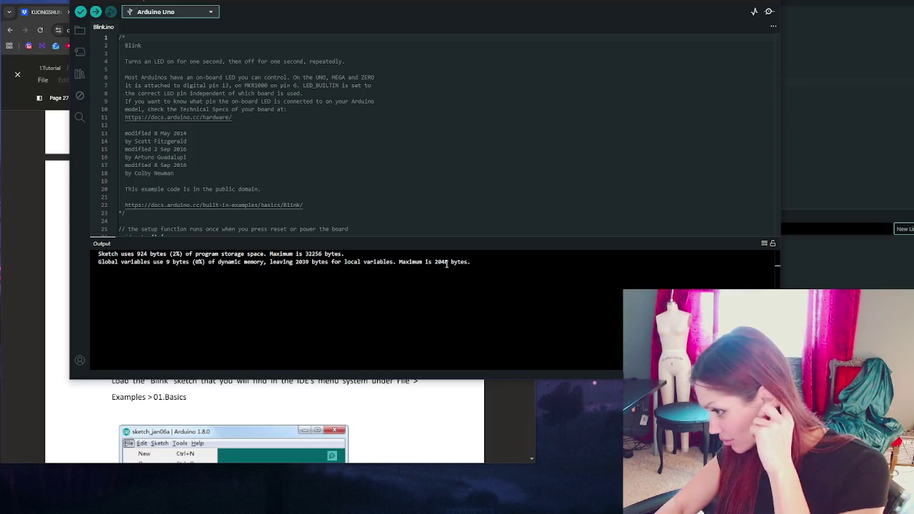
Change the line-36 delay from 1000 to 5000 ms, then compile and upload Blink (932 bytes)
scroll(300, 163, "down", 5)
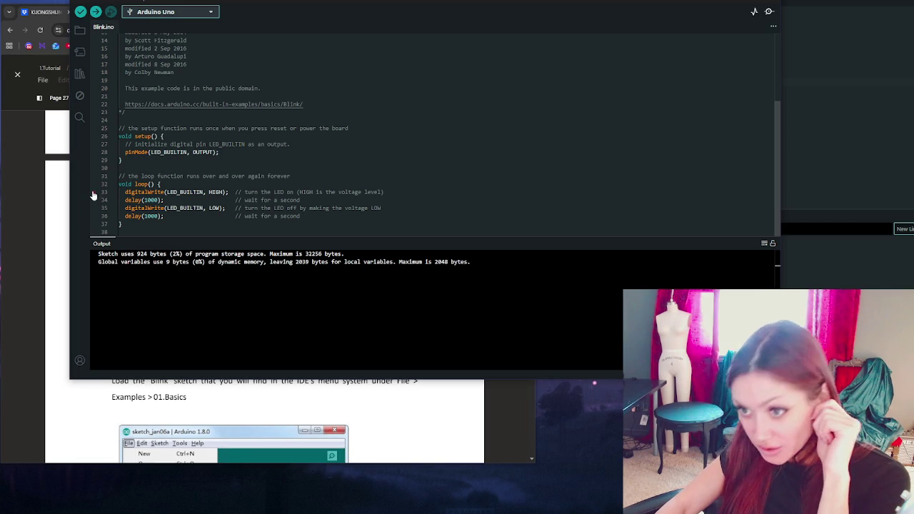
double_click(153, 200)
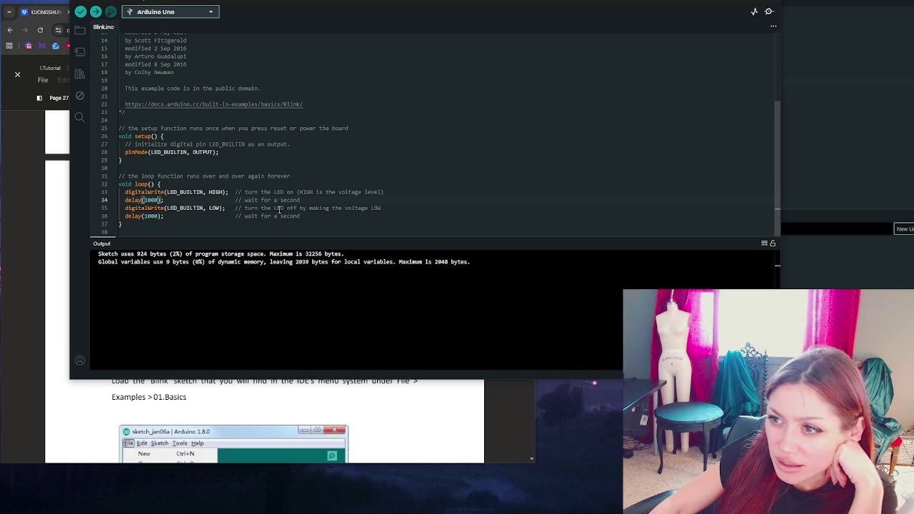
double_click(357, 208)
left_click(381, 208)
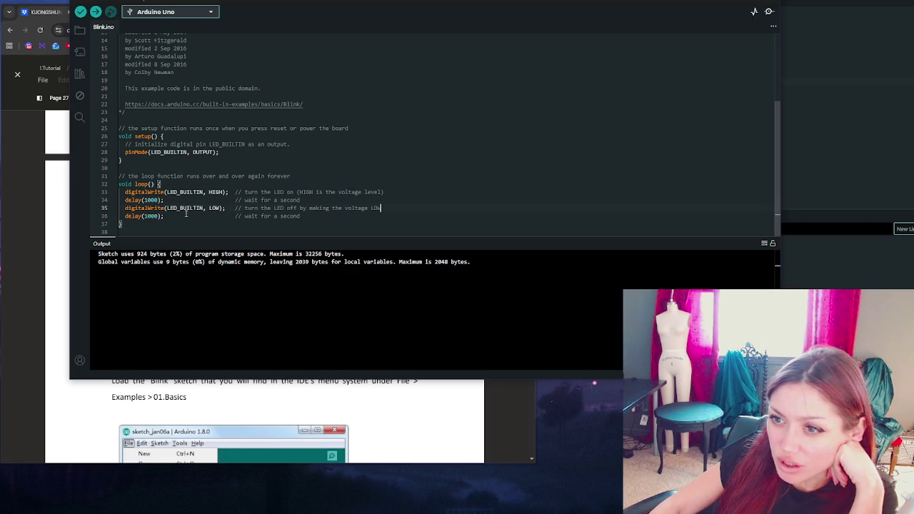
double_click(151, 216)
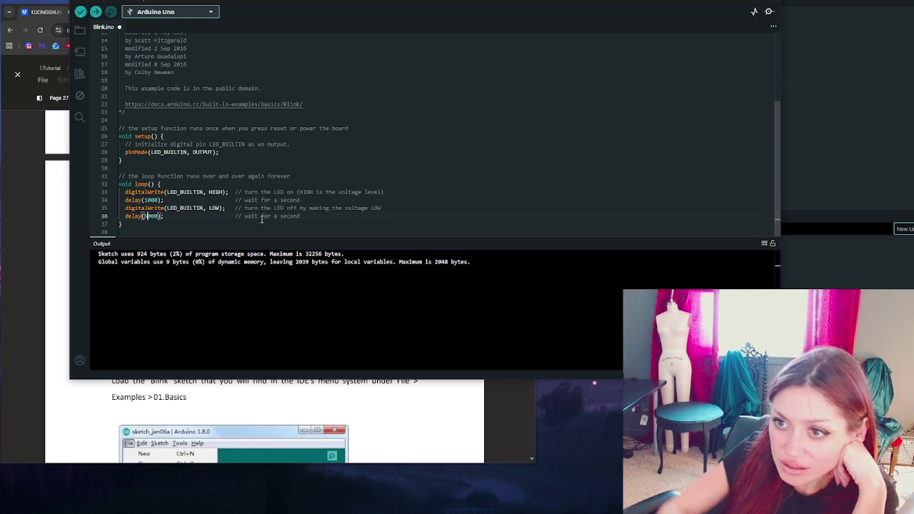
left_click(80, 11)
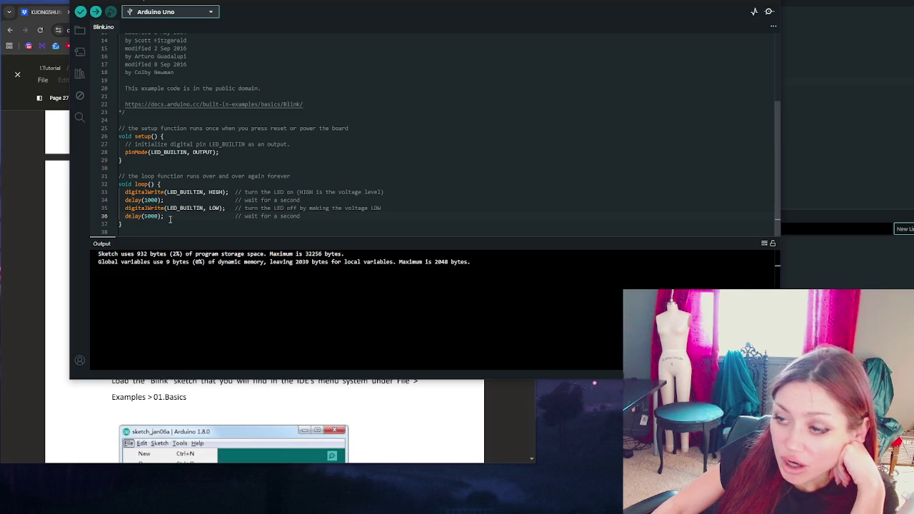
left_click(96, 13)
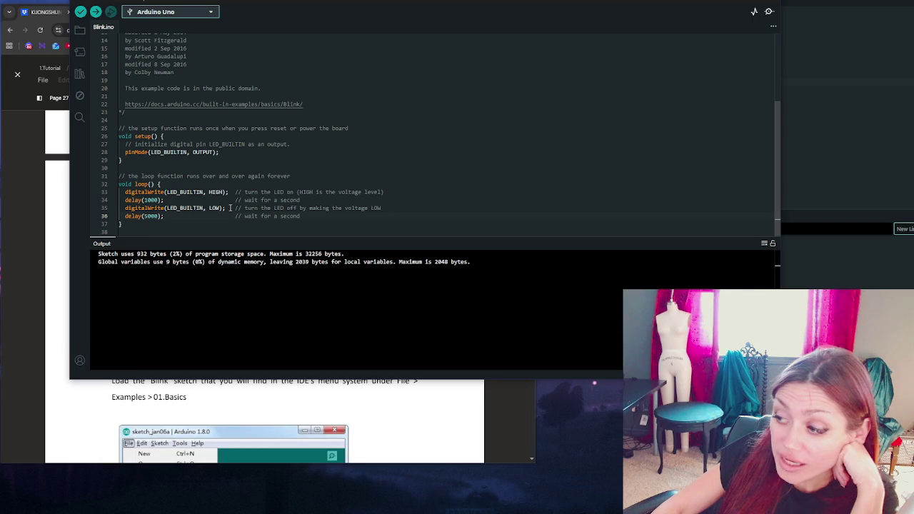
Set both loop() delays on lines 34 and 36 to 500 ms, then compile and upload to the Uno
double_click(152, 200)
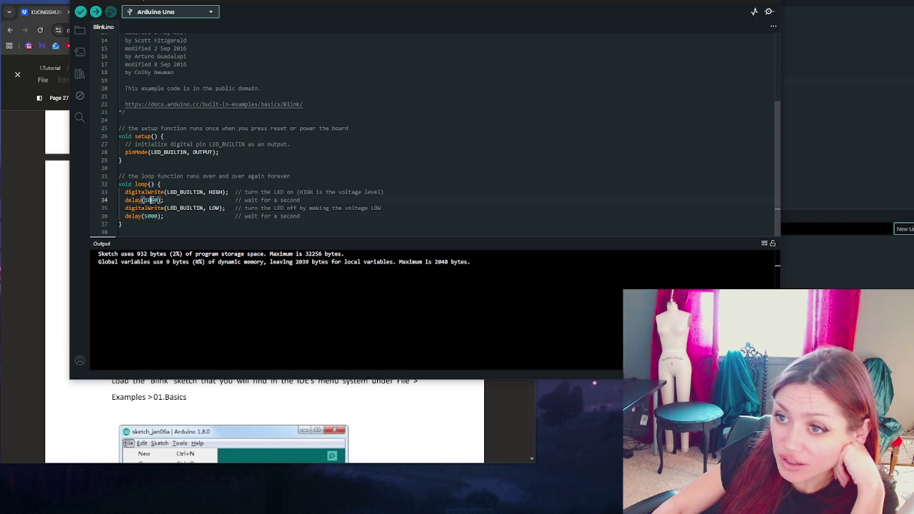
type("500")
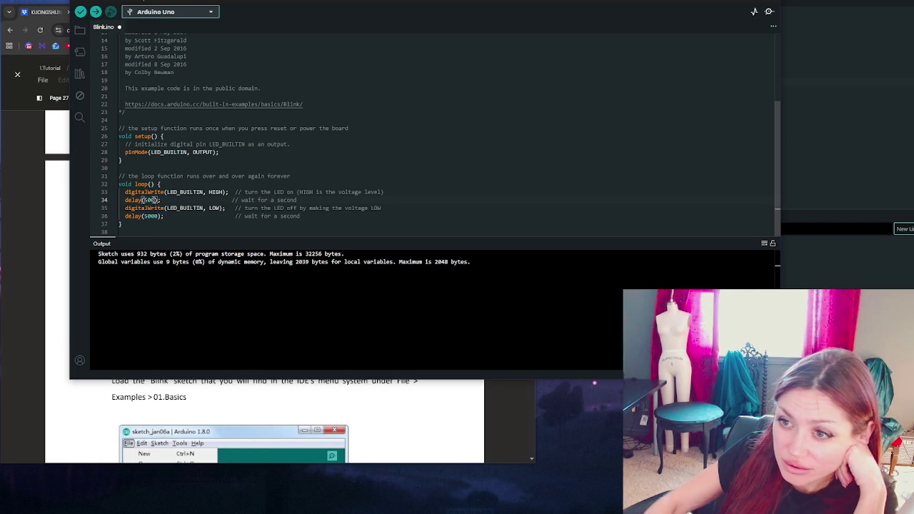
double_click(151, 215)
type("500")
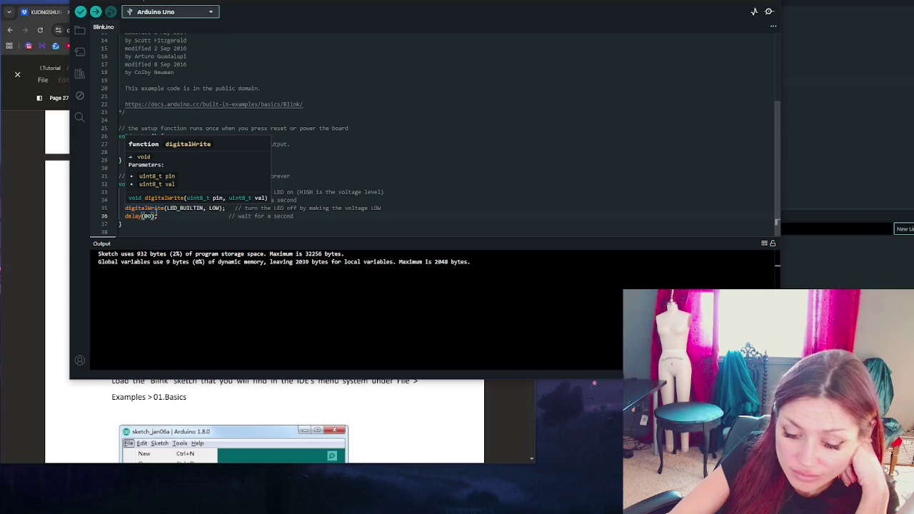
key("ctrl+r")
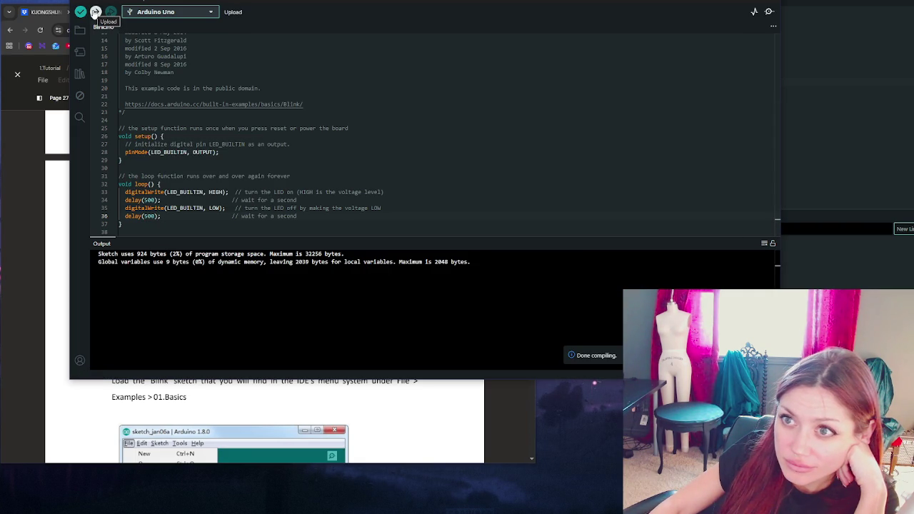
left_click(95, 12)
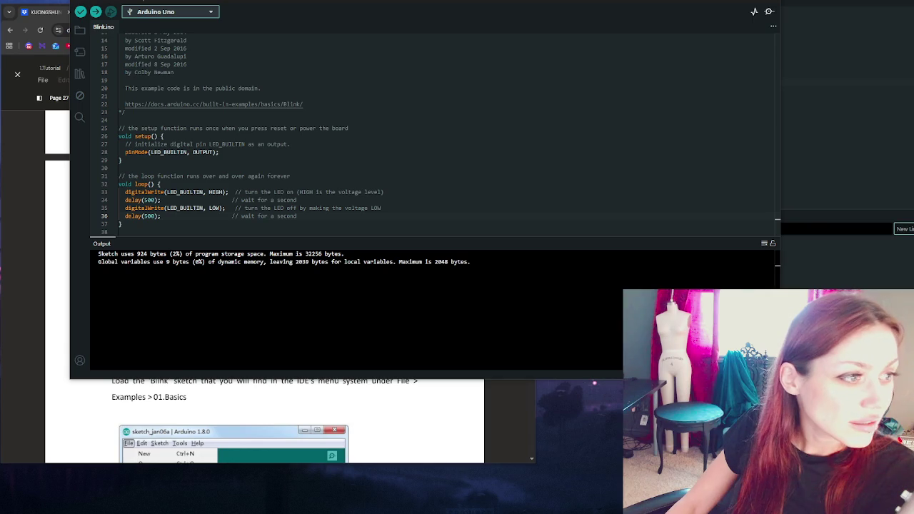
key("alt+Tab")
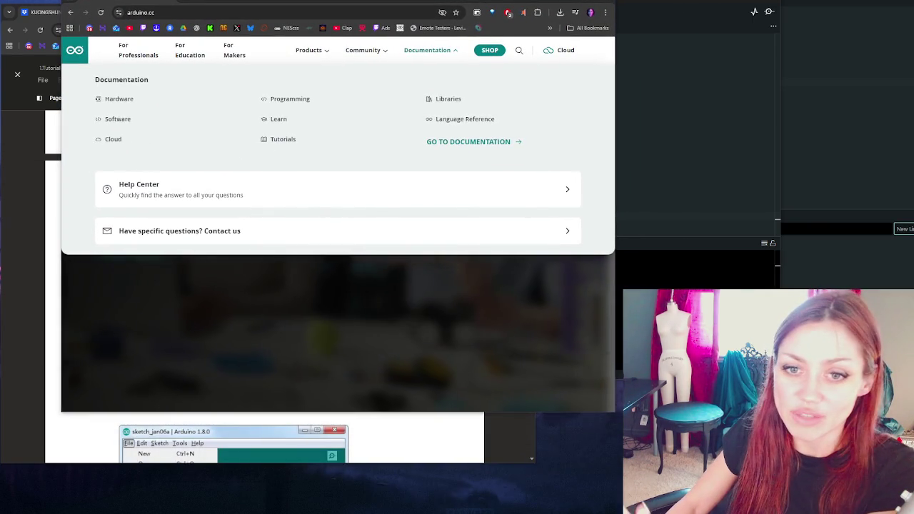
Check the link menus for Hardware, Software, Programming, Learn and Tutorials, then go to Hardware
key("alt+Tab")
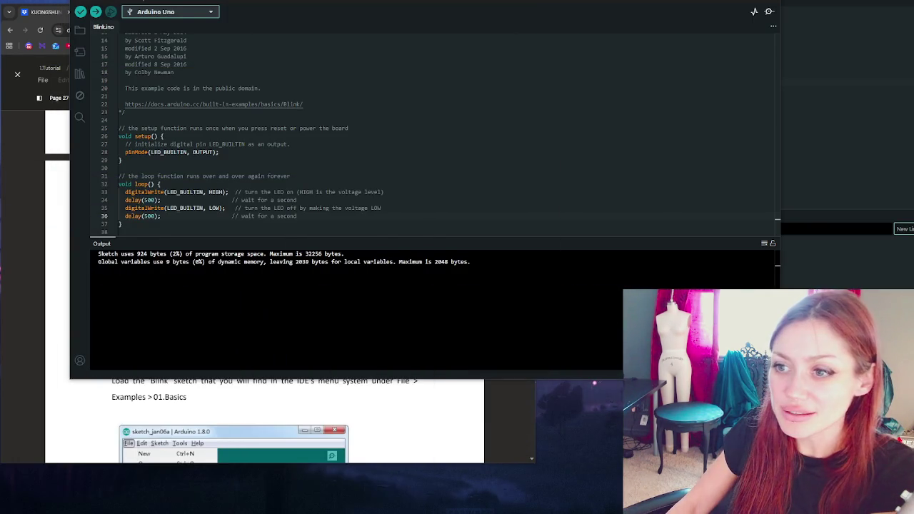
key("alt+Tab")
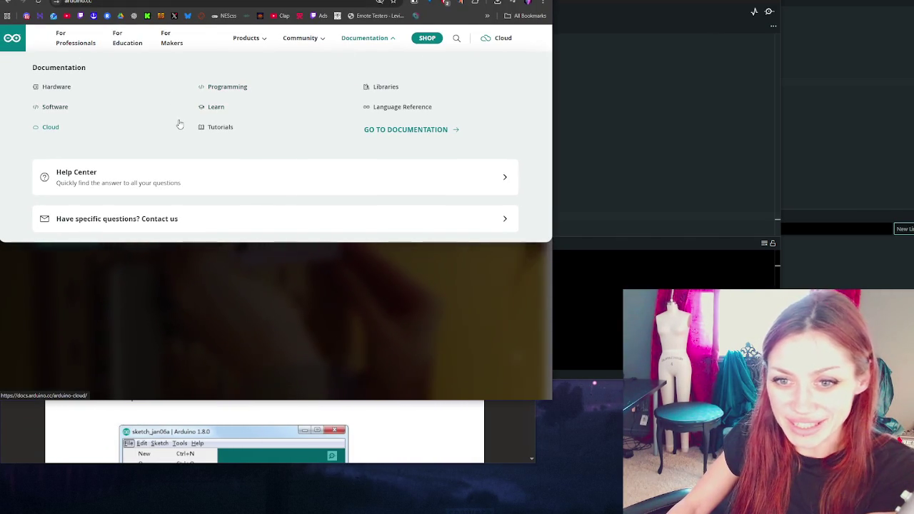
right_click(62, 91)
key("Escape")
right_click(61, 108)
key("Escape")
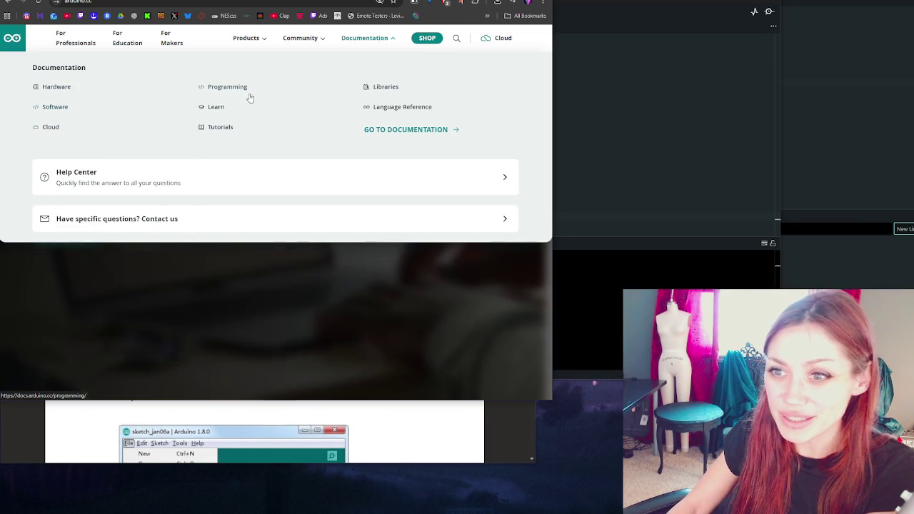
right_click(231, 87)
key("Escape")
right_click(219, 112)
key("Escape")
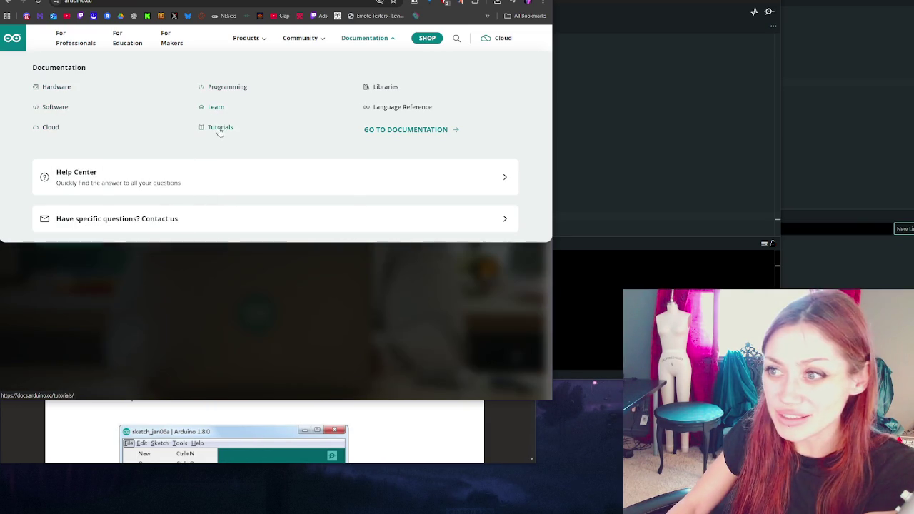
right_click(222, 129)
key("Escape")
key("ctrl+Tab")
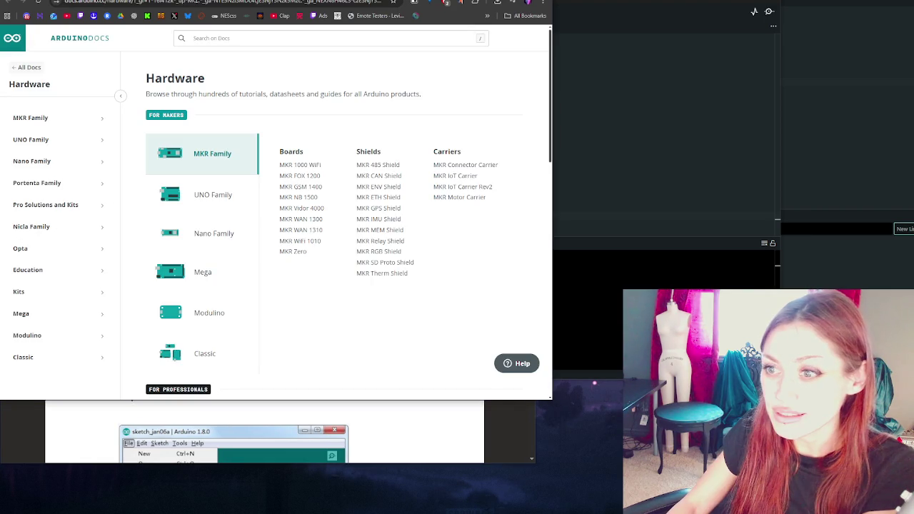
scroll(205, 178, "down", 1)
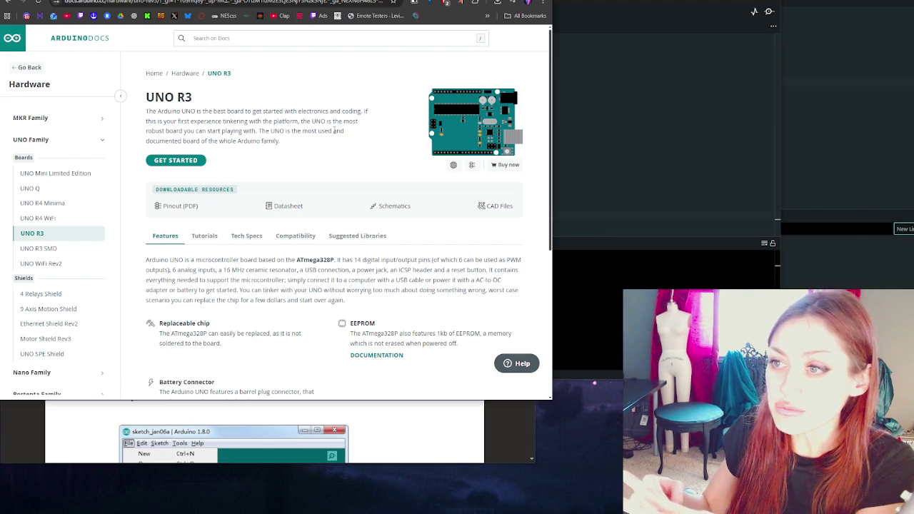
scroll(336, 129, "down", 1)
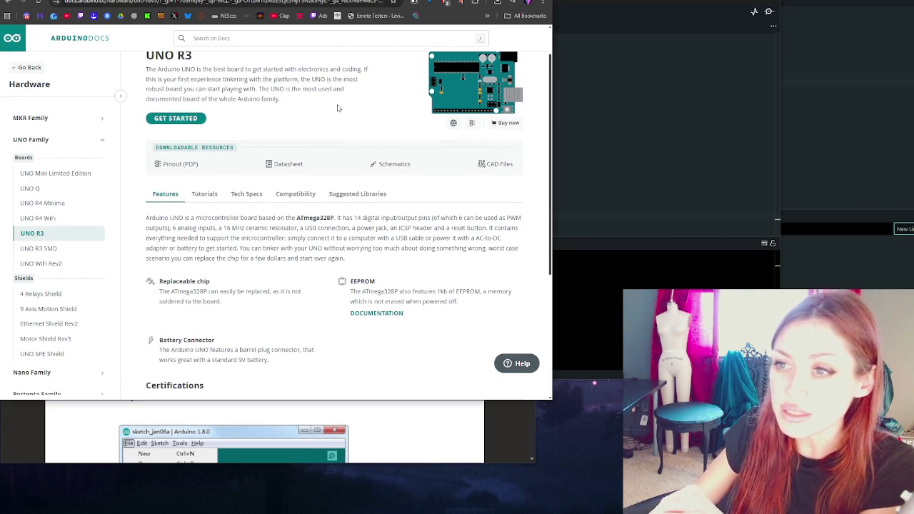
scroll(239, 102, "down", 3)
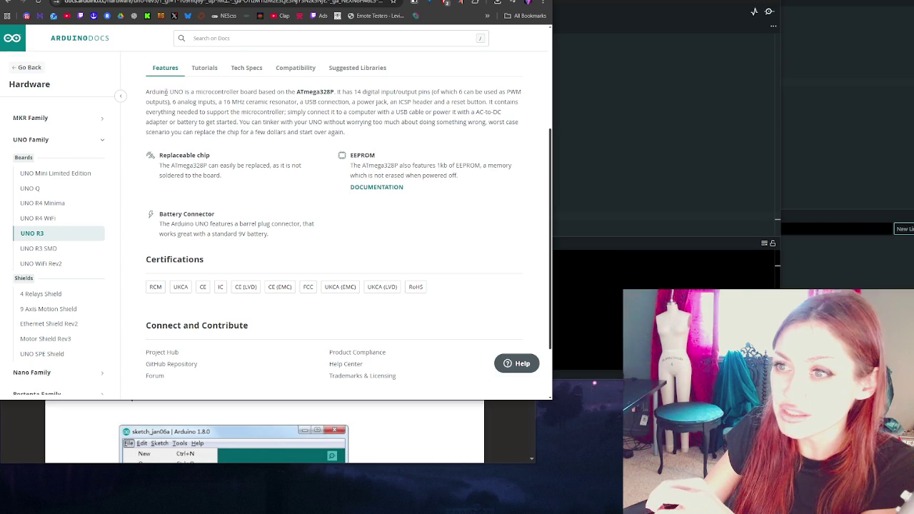
left_click_drag(169, 92, 374, 112)
left_click(374, 112)
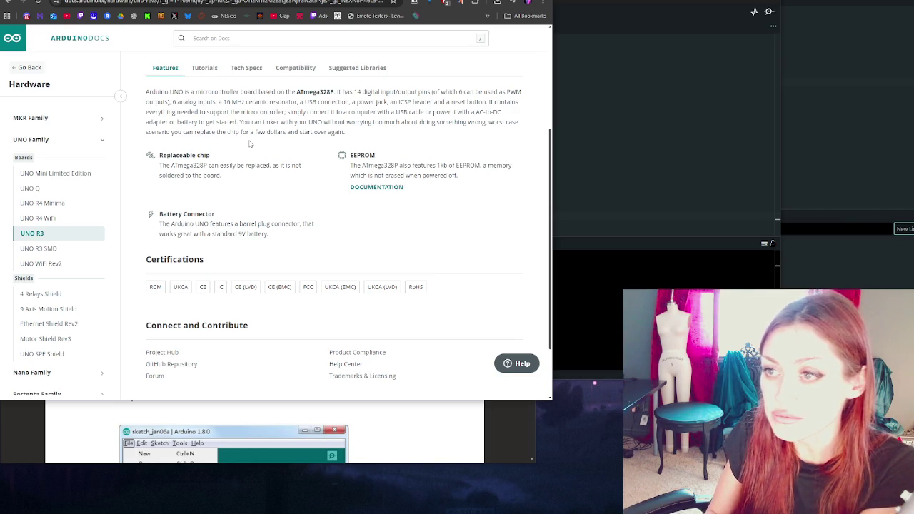
scroll(360, 167, "down", 2)
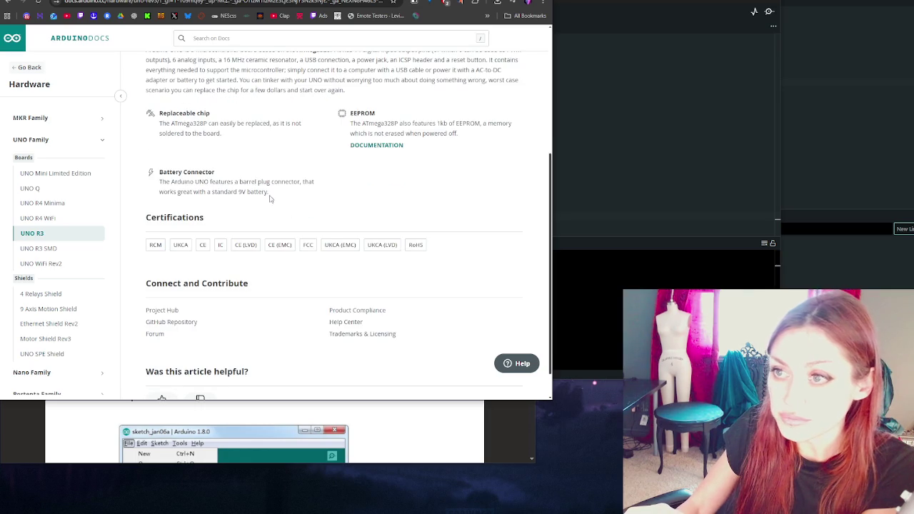
scroll(360, 167, "down", 1)
left_click_drag(170, 89, 259, 89)
left_click(248, 108)
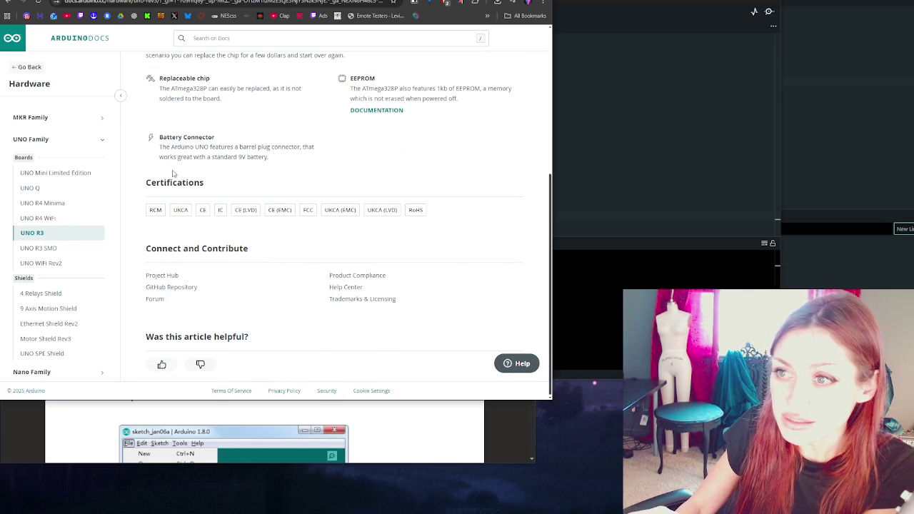
scroll(172, 167, "up", 4)
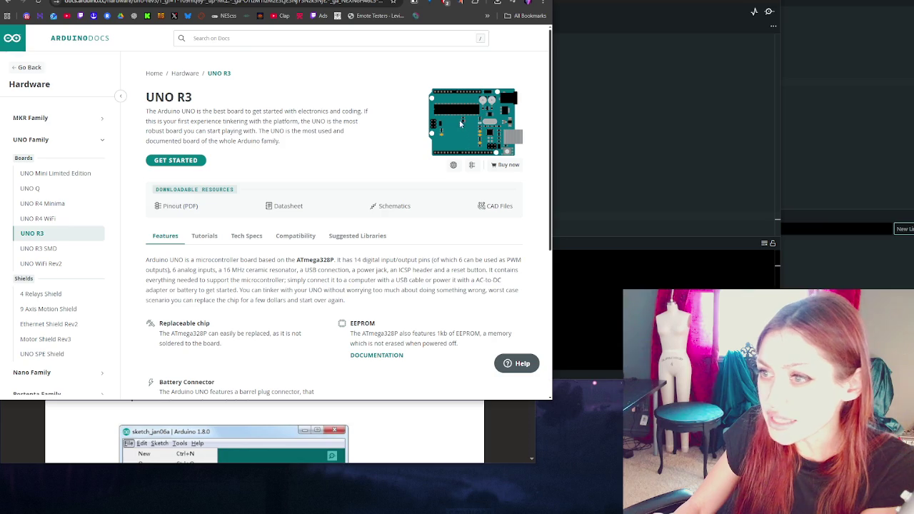
right_click(180, 206)
Open the Pinout PDF in a new tab and scroll to its ATMEGA16U2 header and auto-reset jumper page
left_click(198, 215)
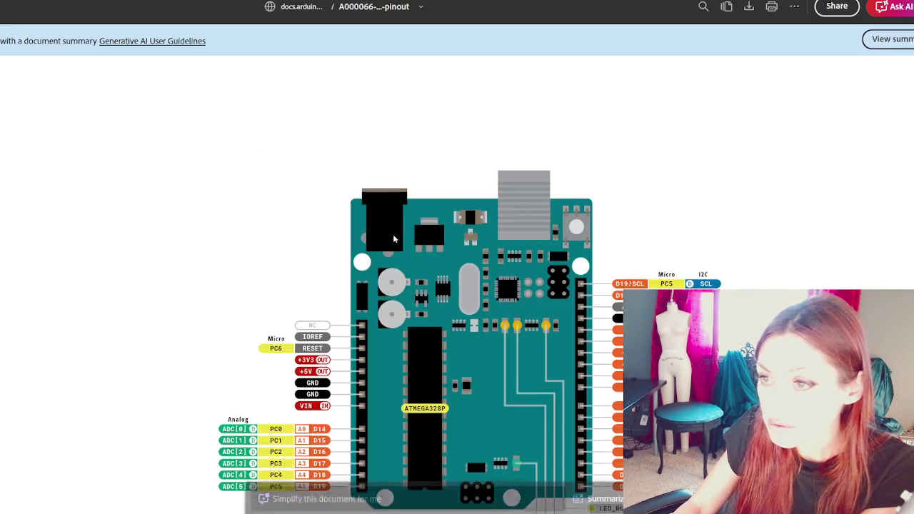
scroll(393, 236, "down", 2)
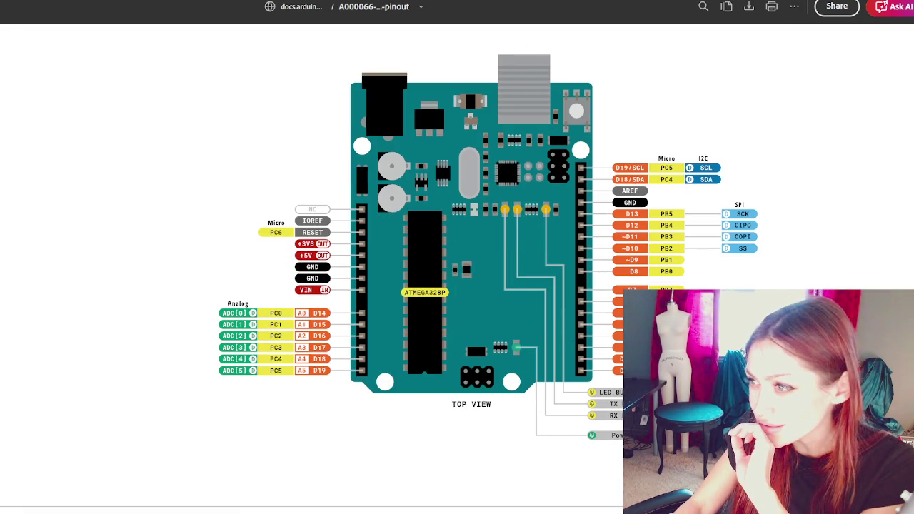
scroll(264, 301, "down", 3)
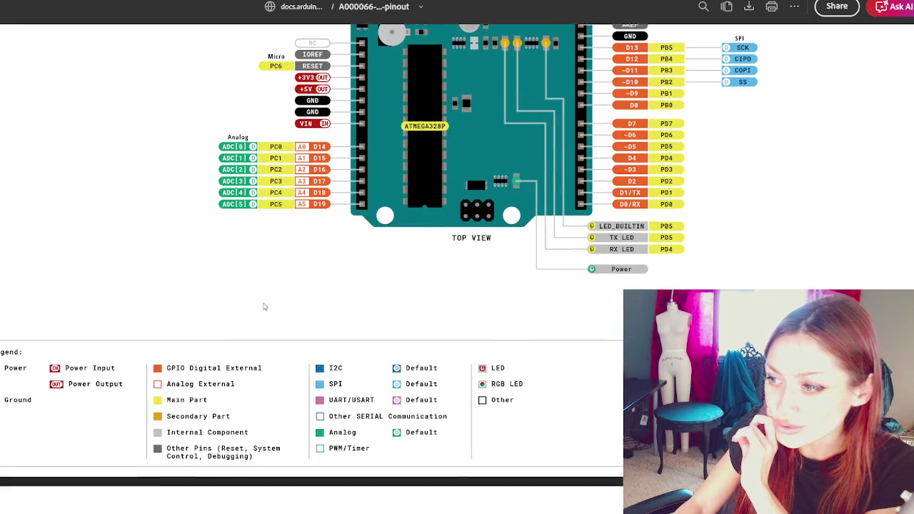
scroll(265, 290, "down", 5)
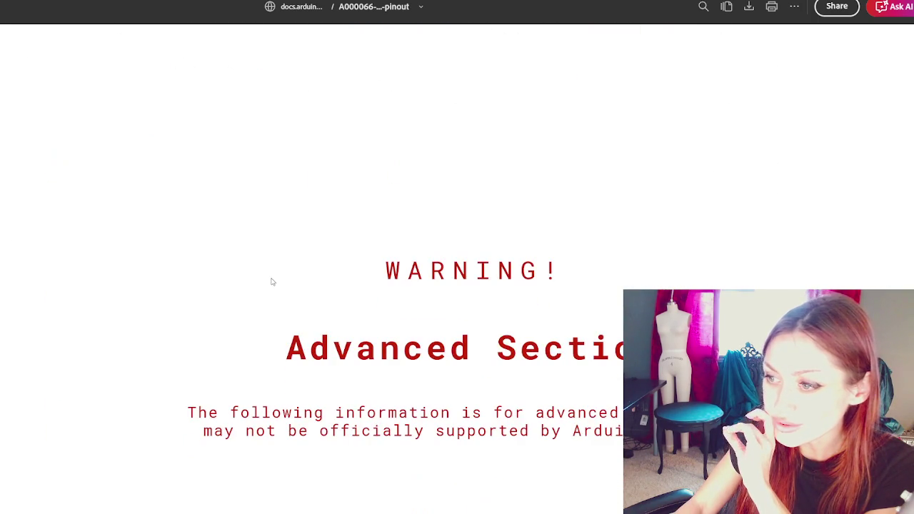
scroll(270, 282, "down", 3)
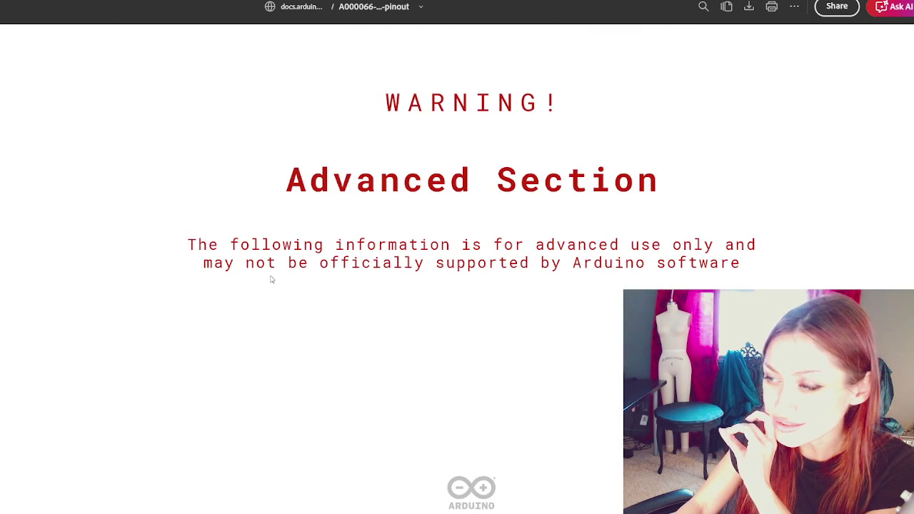
scroll(271, 282, "down", 8)
scroll(270, 290, "up", 4)
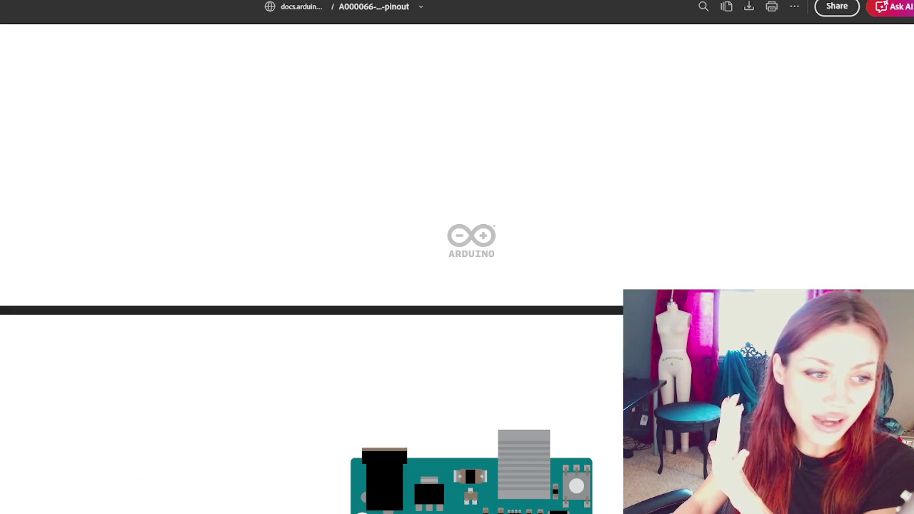
scroll(92, 242, "down", 5)
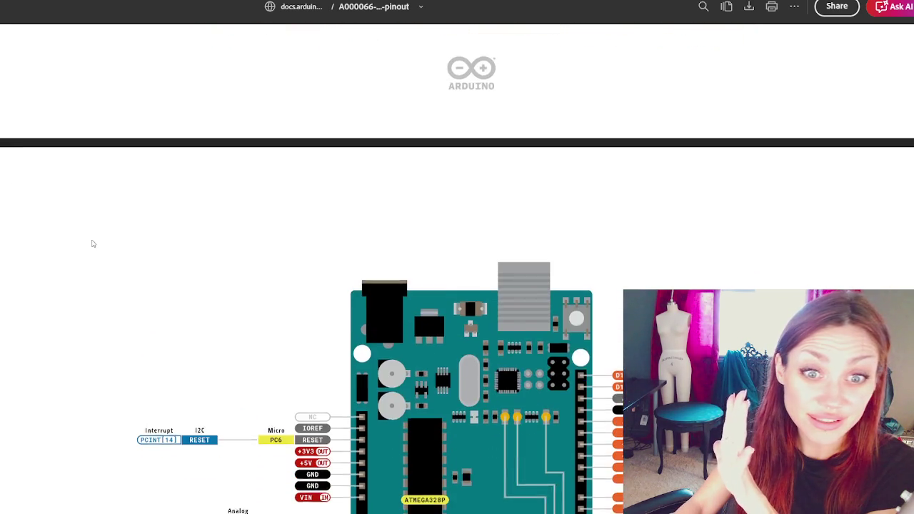
scroll(116, 237, "down", 18)
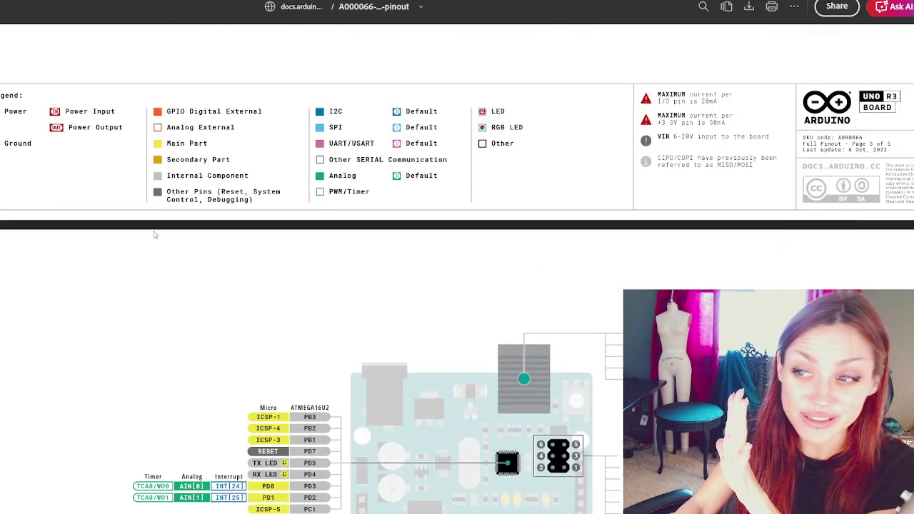
scroll(154, 235, "down", 15)
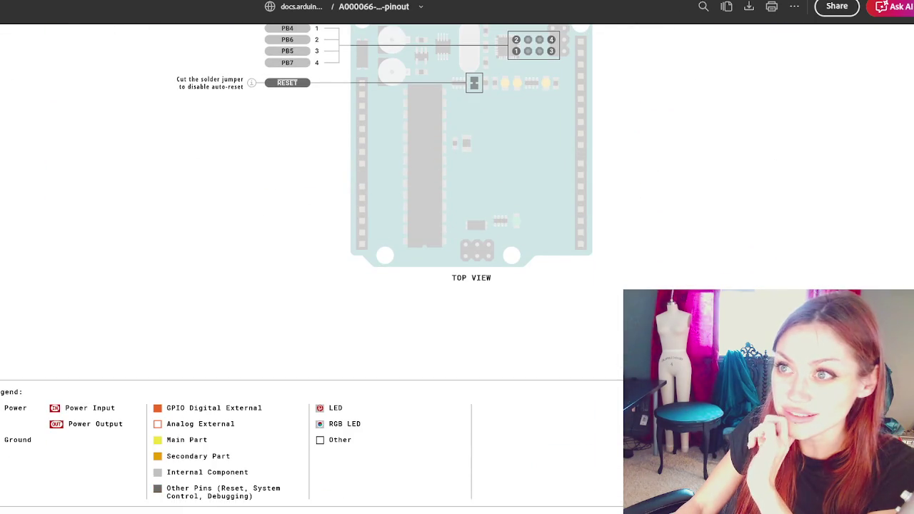
left_click(653, 8)
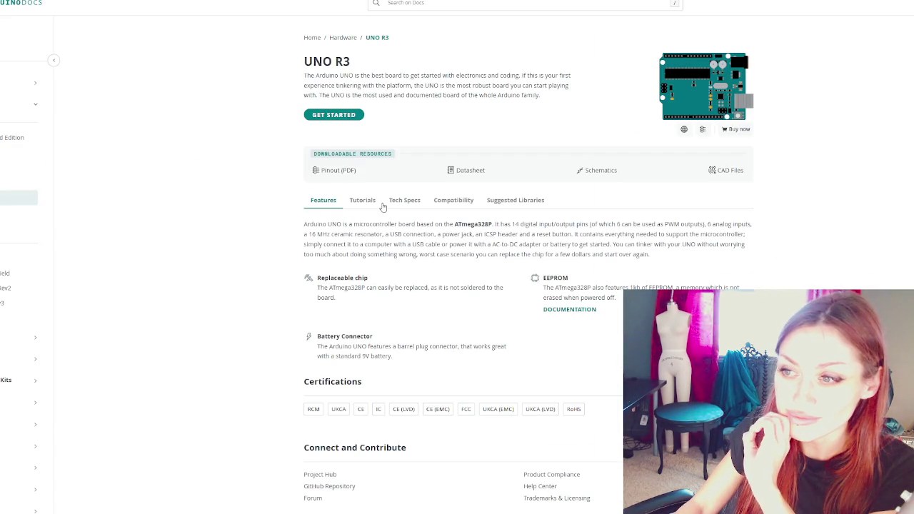
Open the EEPROM DOCUMENTATION link in a new tab and select the word 'ATmega328P'
scroll(382, 205, "down", 1)
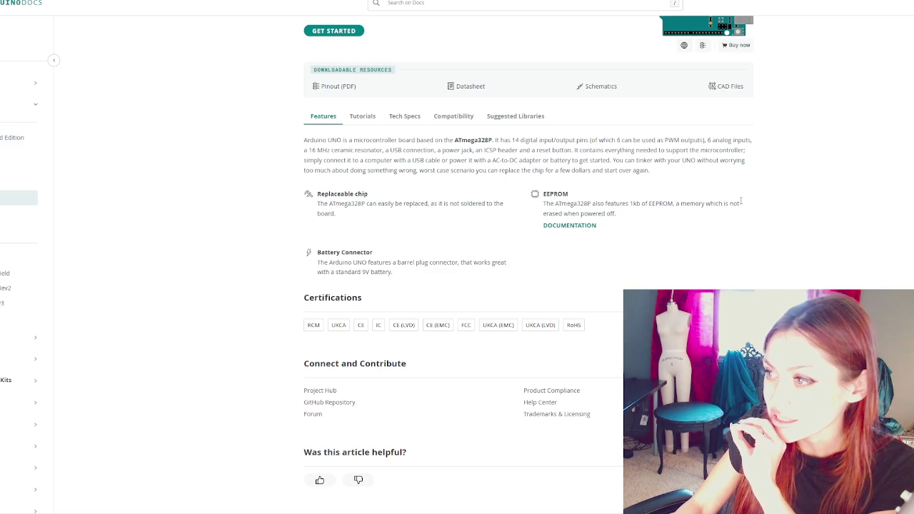
scroll(510, 249, "down", 1)
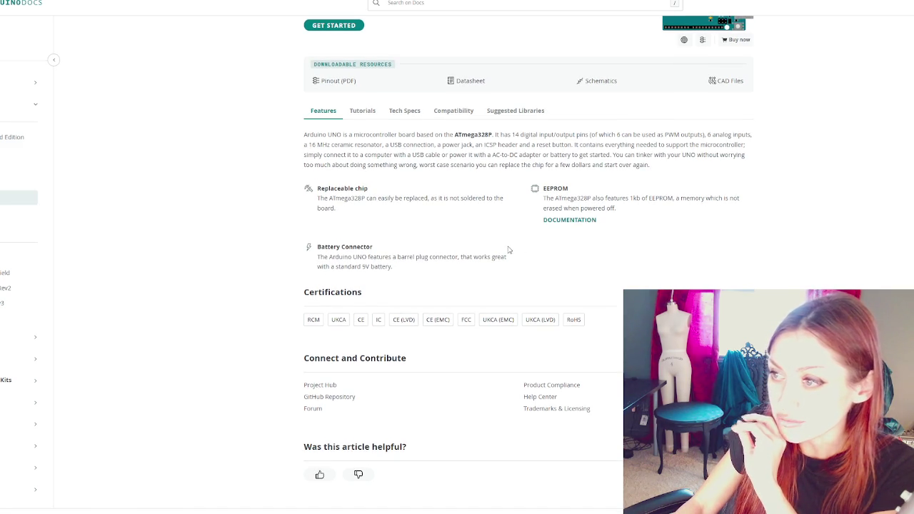
right_click(587, 221)
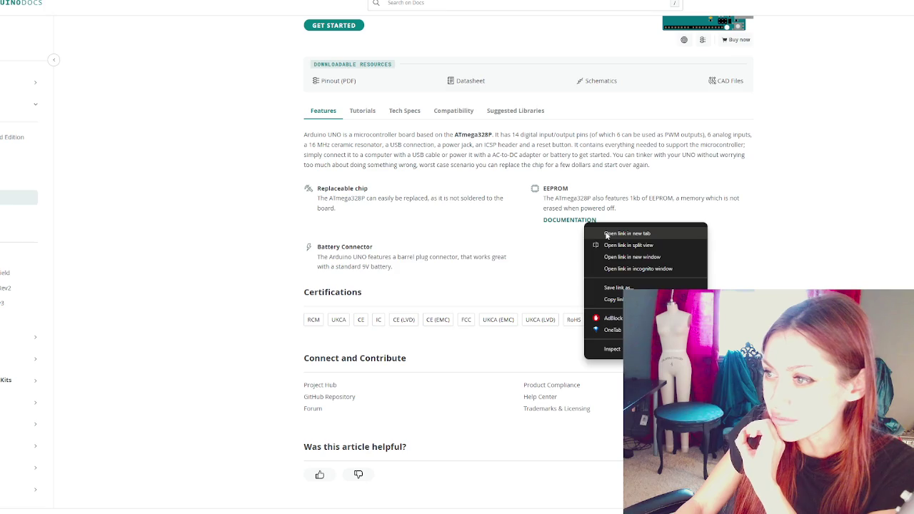
left_click(607, 235)
mouse_move(555, 199)
left_mouse_down()
mouse_move(600, 199)
mouse_move(591, 199)
left_mouse_up()
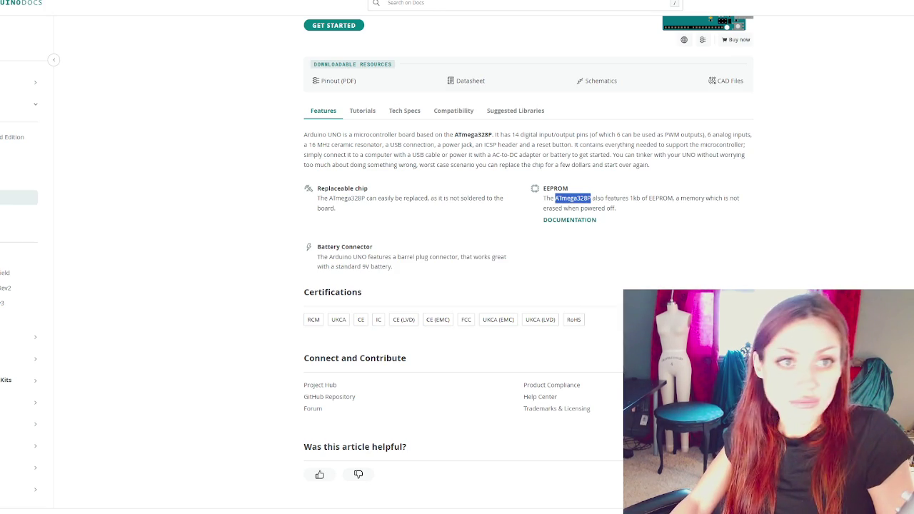
key("alt+Tab")
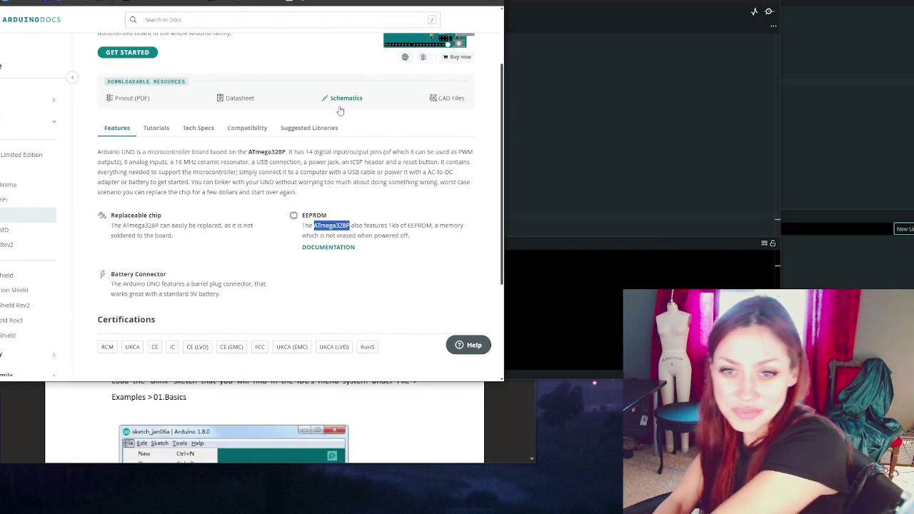
scroll(289, 151, "down", 3)
scroll(289, 152, "up", 1)
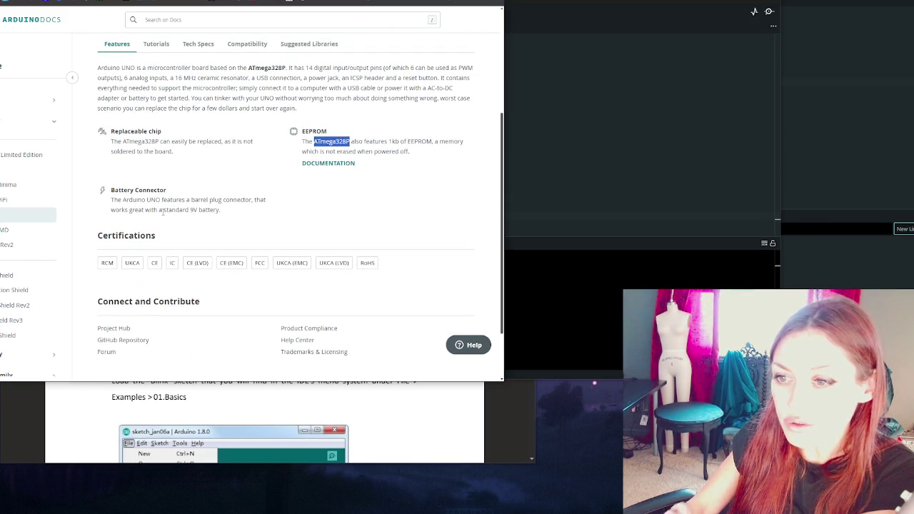
scroll(162, 212, "down", 2)
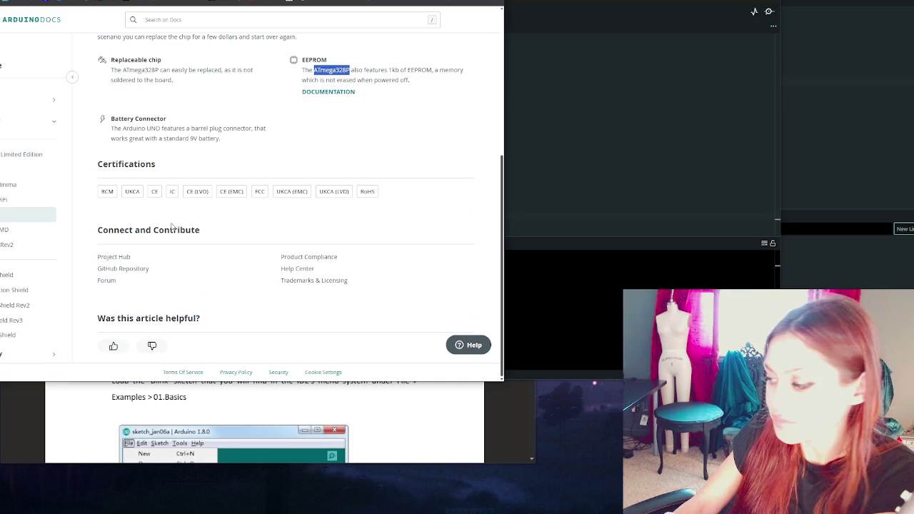
Scroll back to the top of the UNO R3 page and browse its Tutorials list
scroll(172, 226, "up", 5)
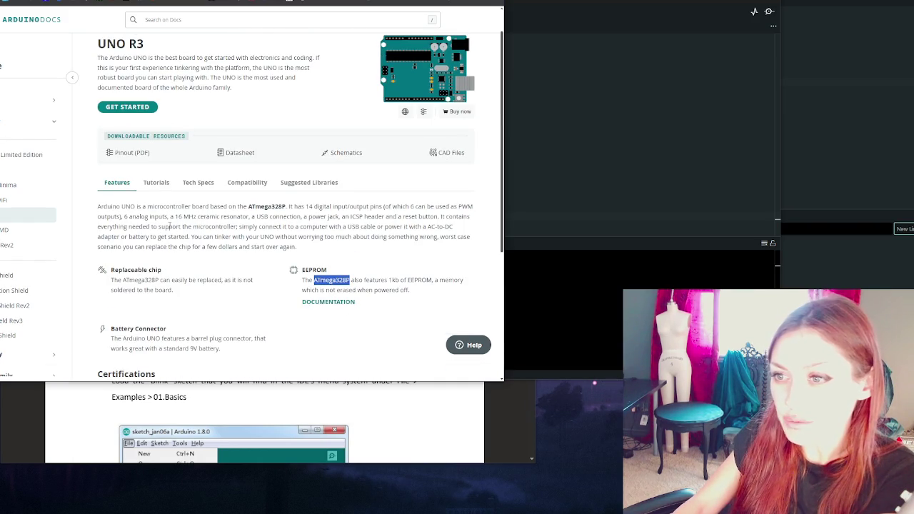
left_click(157, 182)
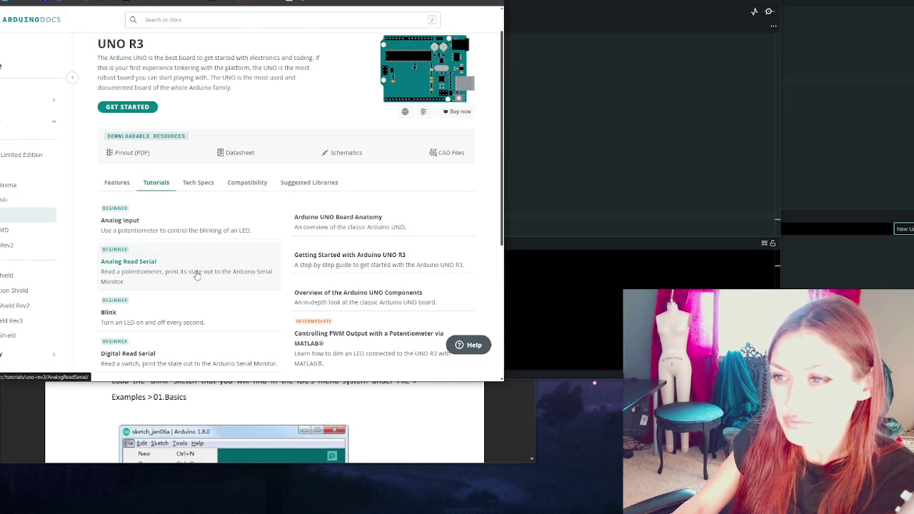
scroll(196, 276, "down", 3)
scroll(189, 274, "down", 1)
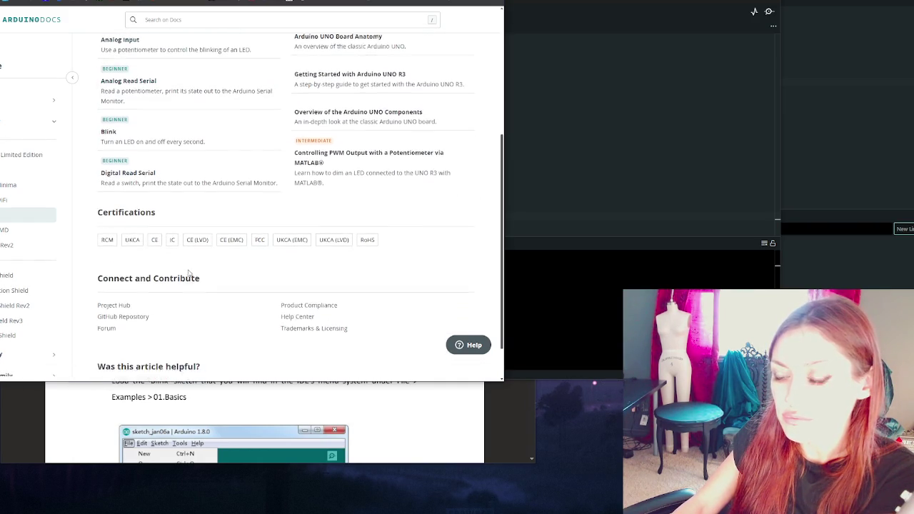
scroll(189, 273, "up", 3)
Read through the UNO R3 Tech Specs section
left_click(198, 206)
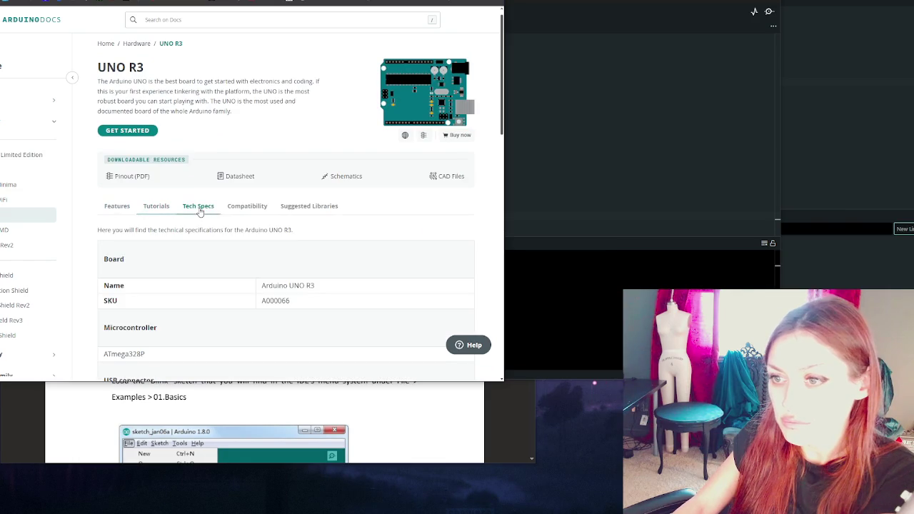
scroll(200, 216, "down", 1)
scroll(202, 214, "down", 3)
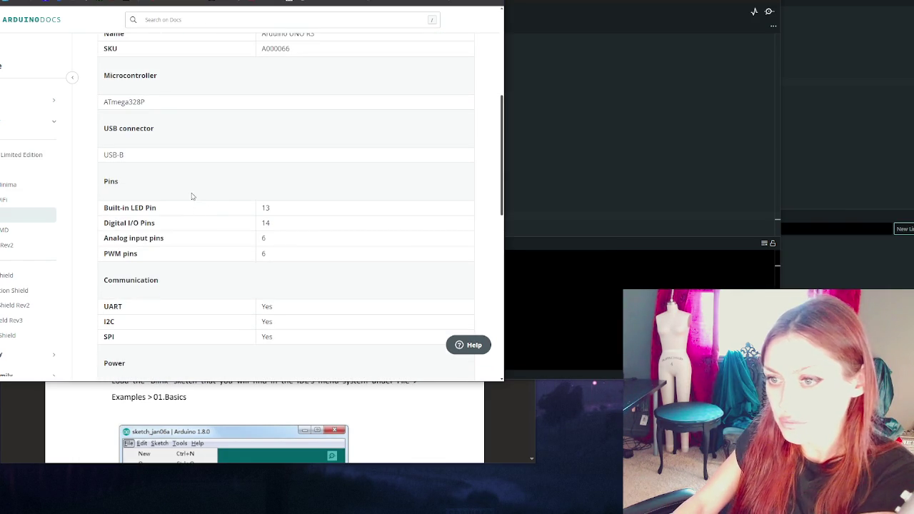
scroll(195, 195, "down", 3)
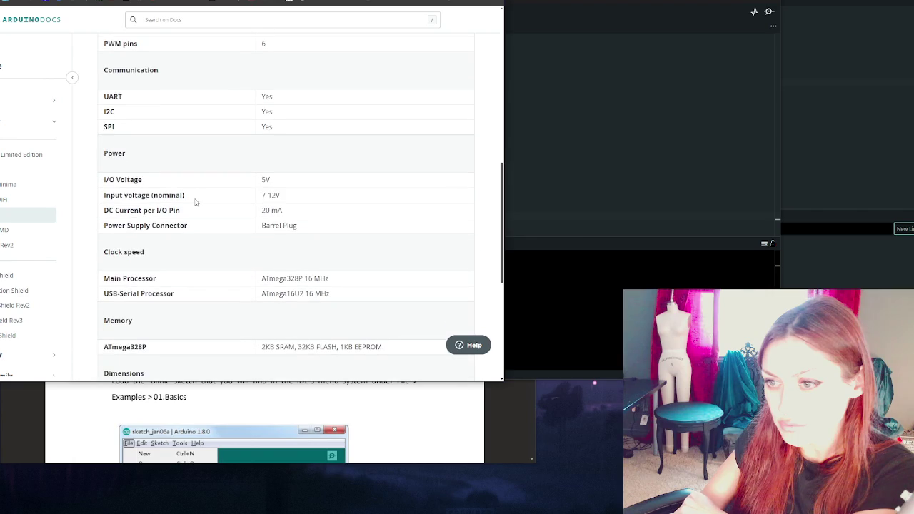
scroll(200, 203, "up", 10)
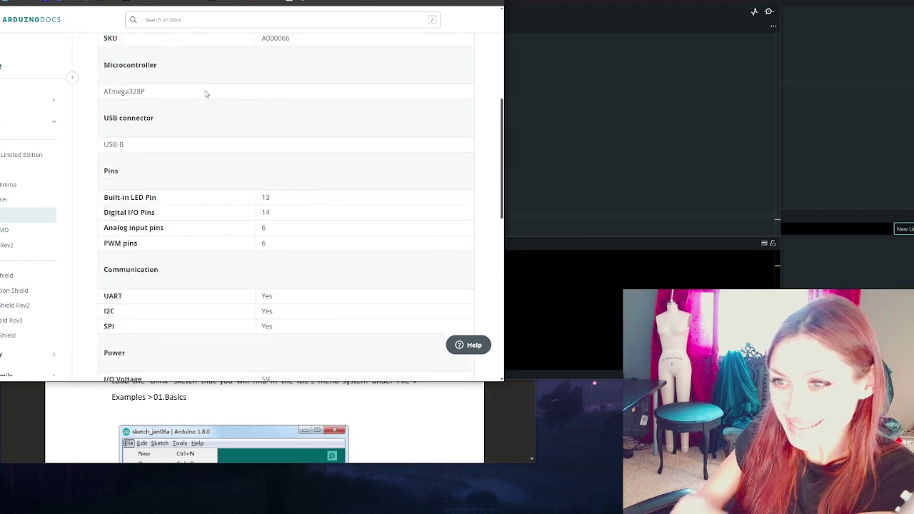
View the Compatibility and suggested libraries sections, then return to the UNO R3 tutorials list
left_click(256, 207)
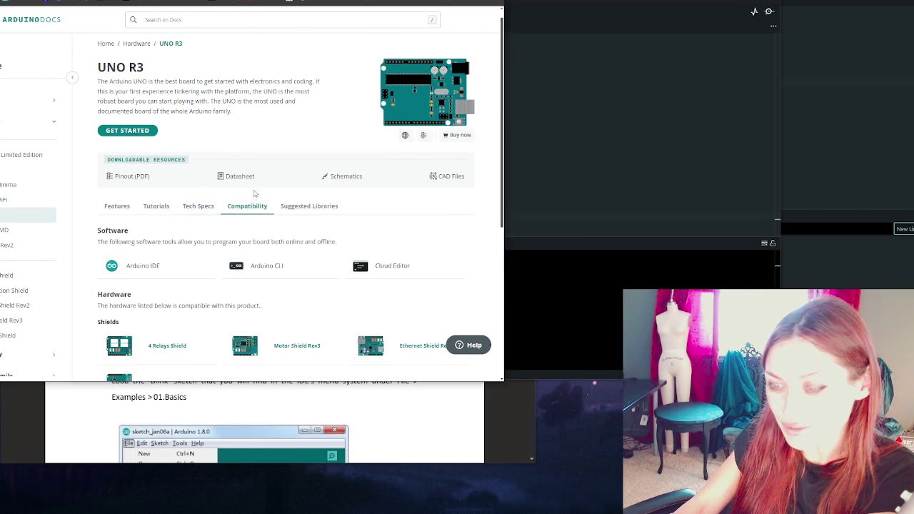
scroll(210, 211, "down", 1)
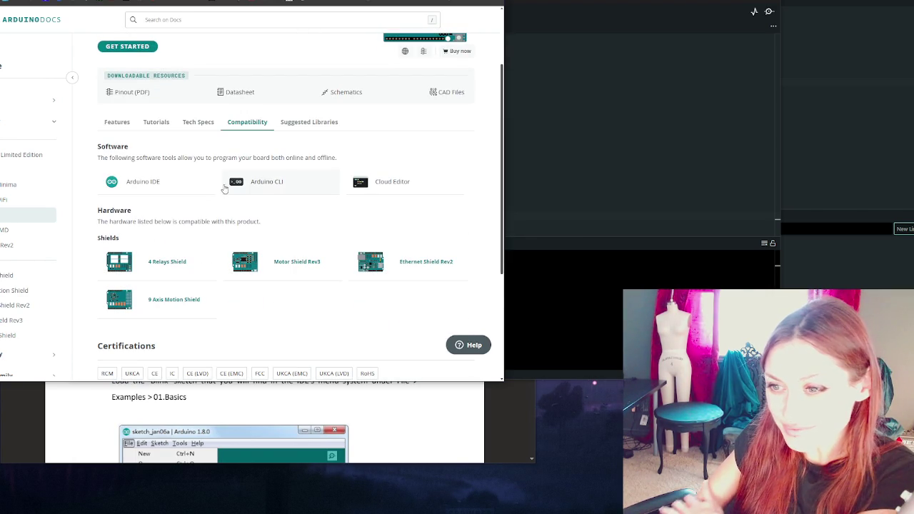
scroll(233, 218, "down", 1)
scroll(233, 218, "up", 2)
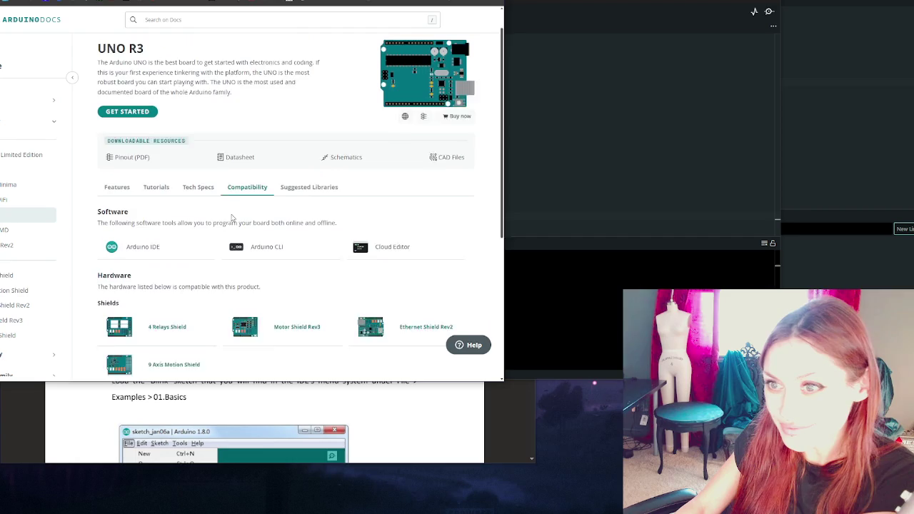
left_click(325, 211)
left_click(155, 208)
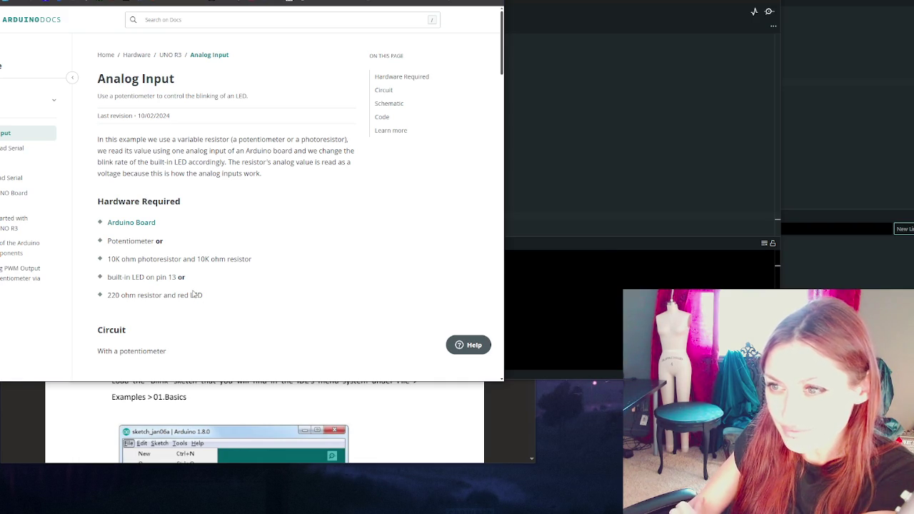
Scroll through the Analog Input tutorial's circuit diagrams, then go back to the A guide to EEPROM page
scroll(163, 273, "down", 3)
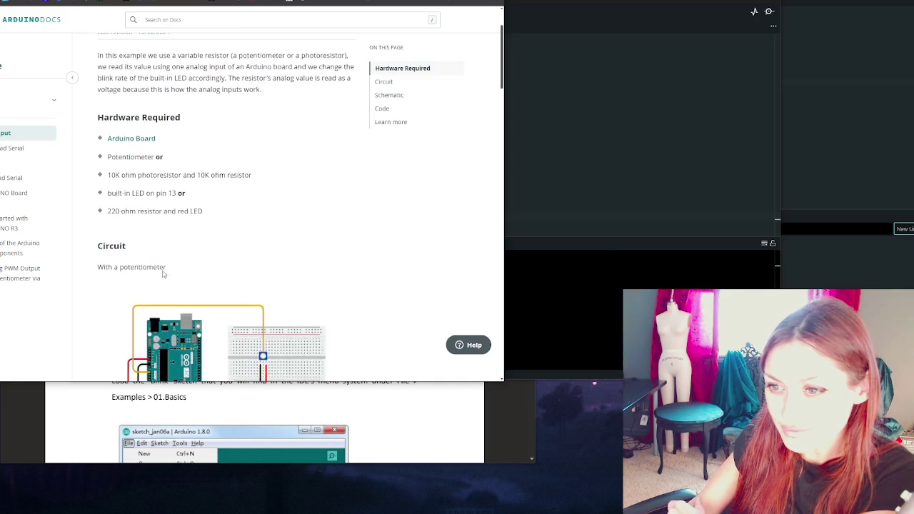
scroll(163, 274, "down", 2)
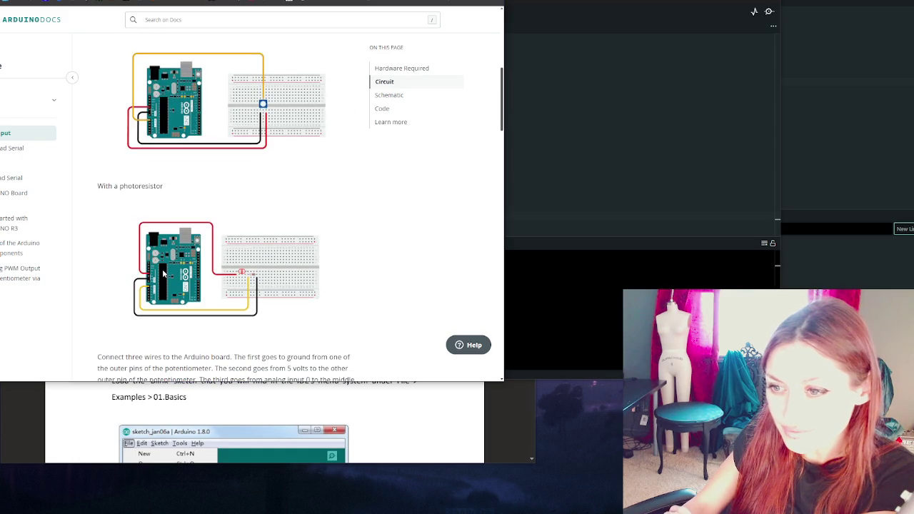
scroll(164, 274, "down", 3)
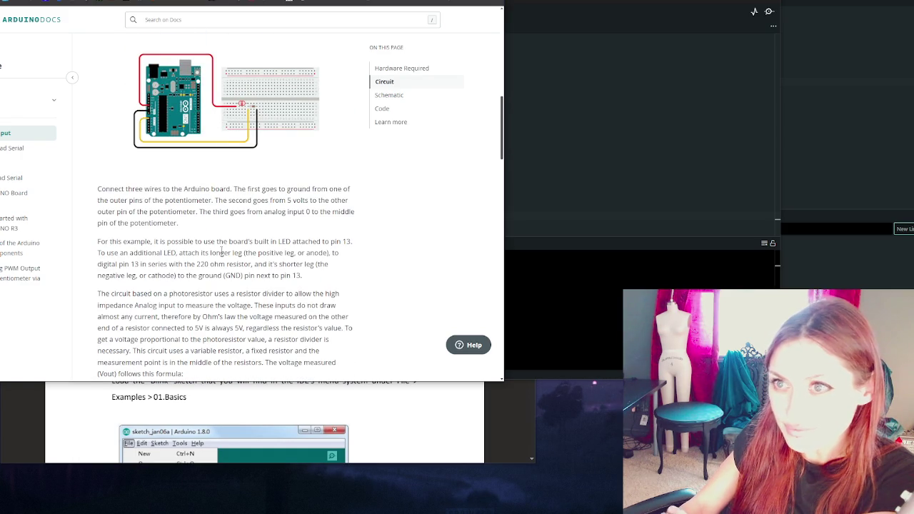
key("alt+Left")
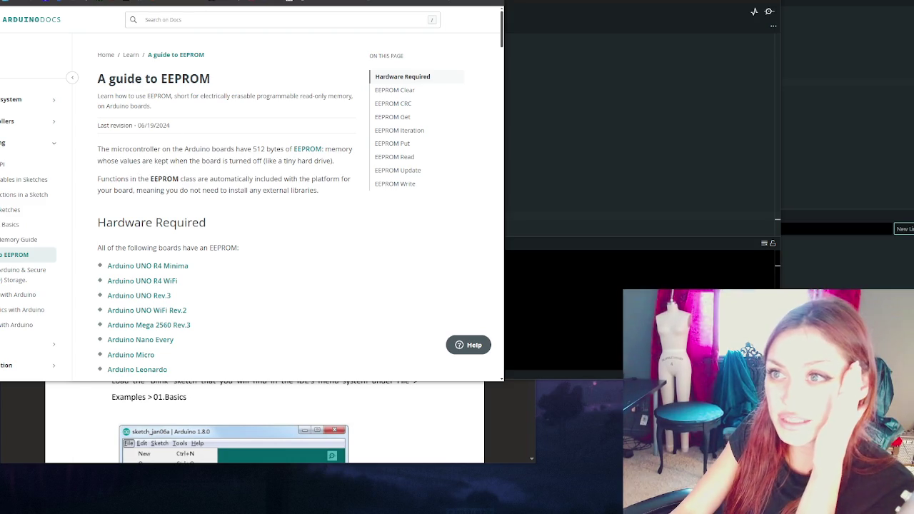
Go back through the Software tools page to the Programming overview page
key("alt+Left")
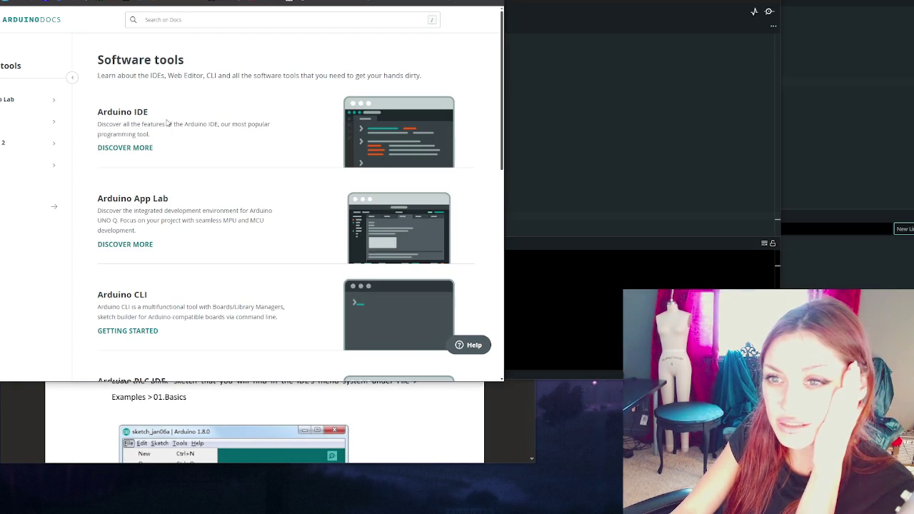
scroll(168, 121, "down", 3)
scroll(170, 89, "up", 1)
scroll(170, 89, "up", 2)
key("alt+Left")
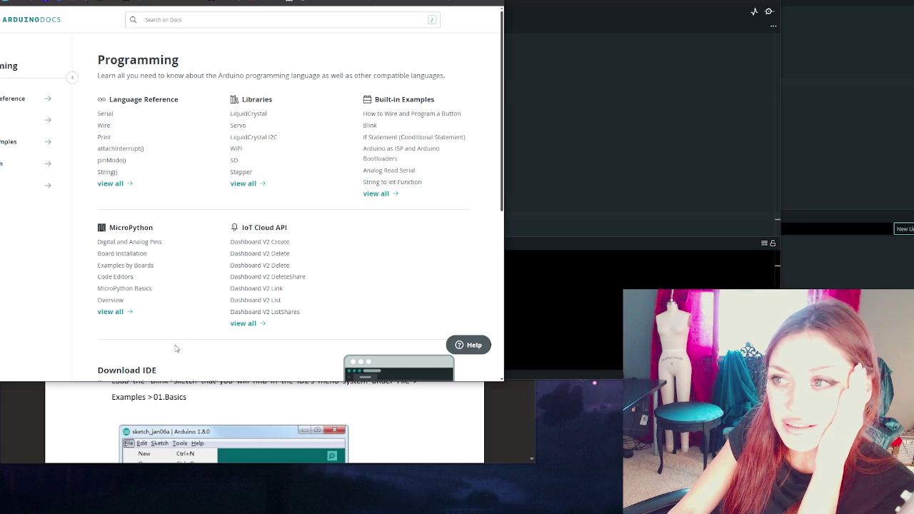
Continue back through Learn and Tutorials, then forward to the Analog Input tutorial's circuit section
key("alt+Left")
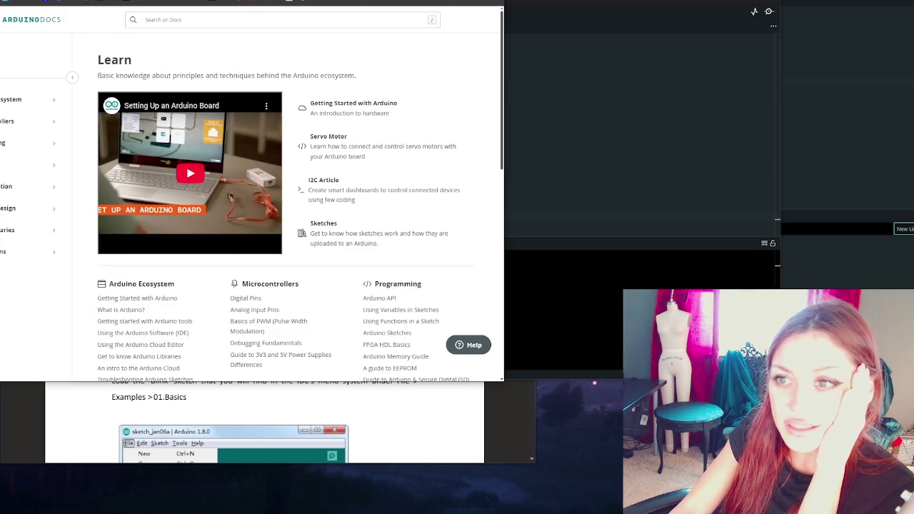
key("alt+Left")
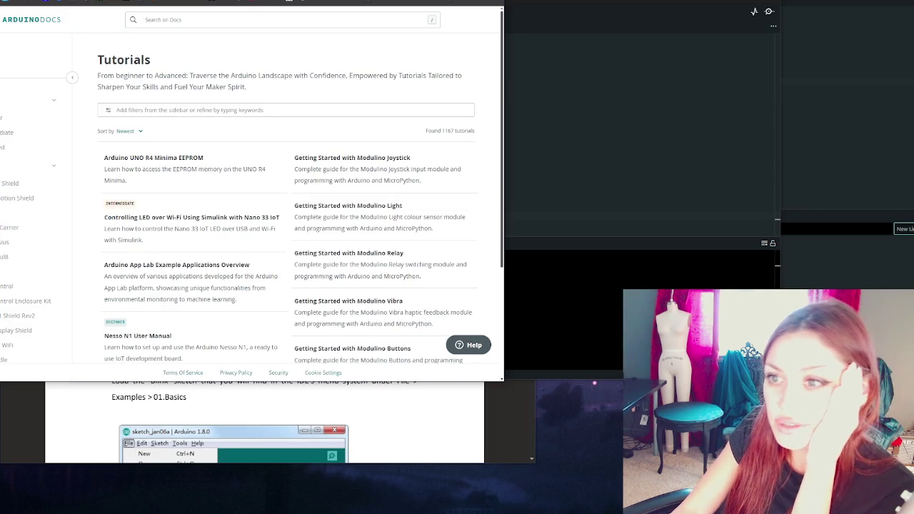
key("alt+Left")
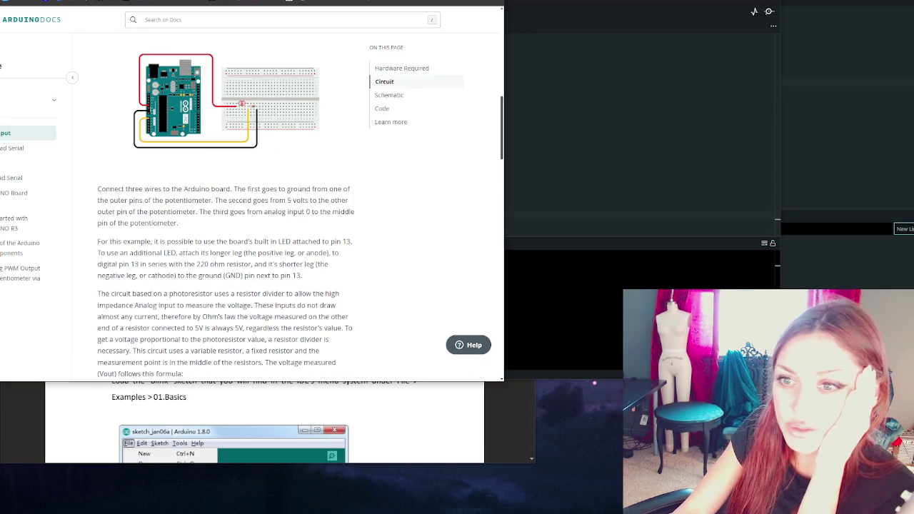
key("alt+Left")
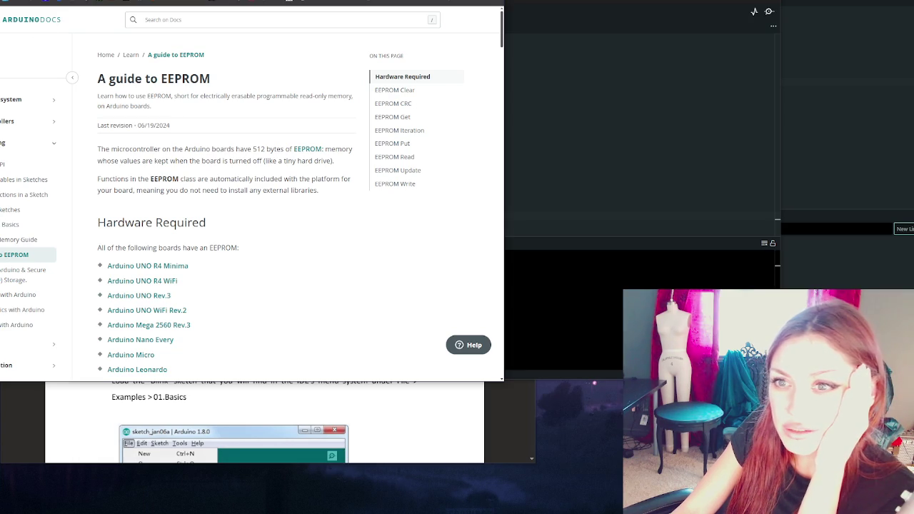
key("alt+Right")
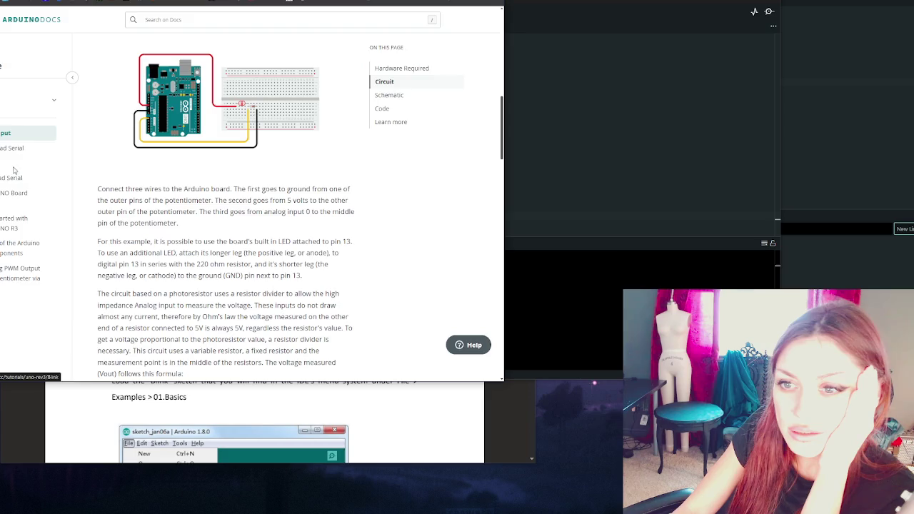
Open the UNO R3 Blink tutorial and read through its Circuit, Schematic and Code sections
left_click(14, 165)
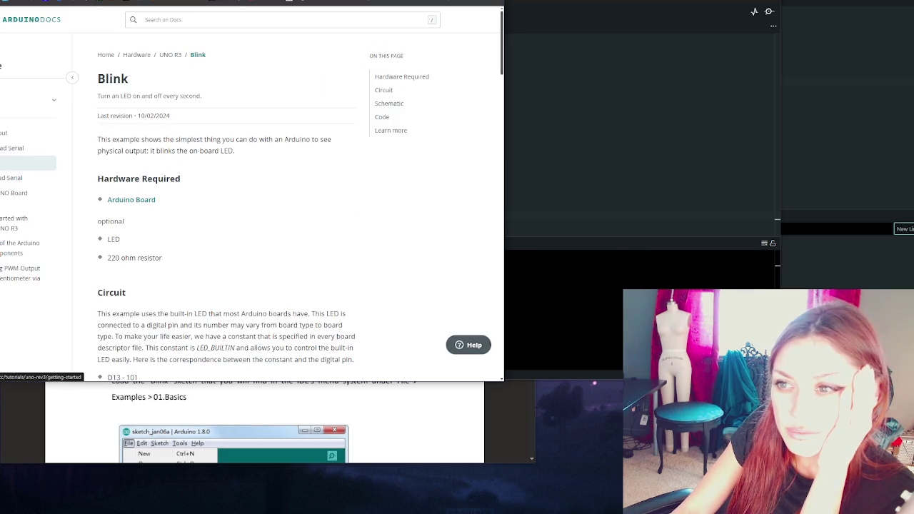
scroll(261, 203, "down", 3)
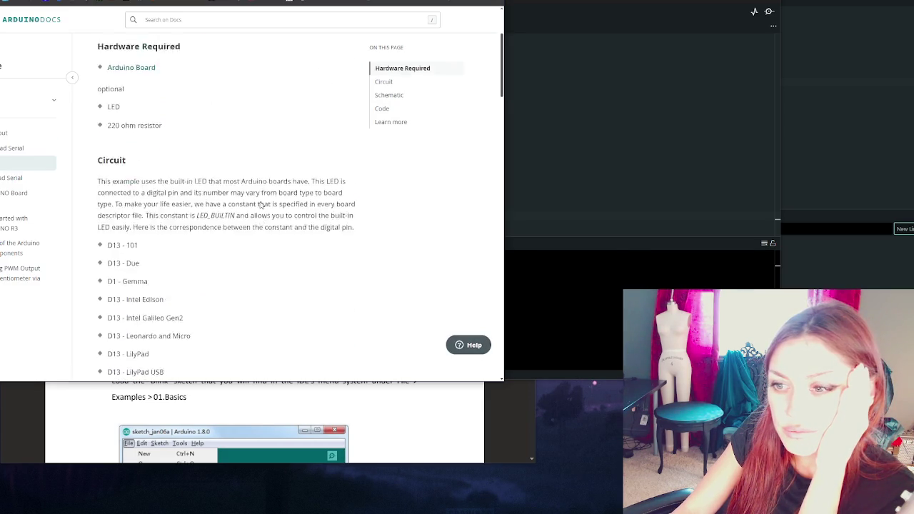
scroll(264, 203, "down", 6)
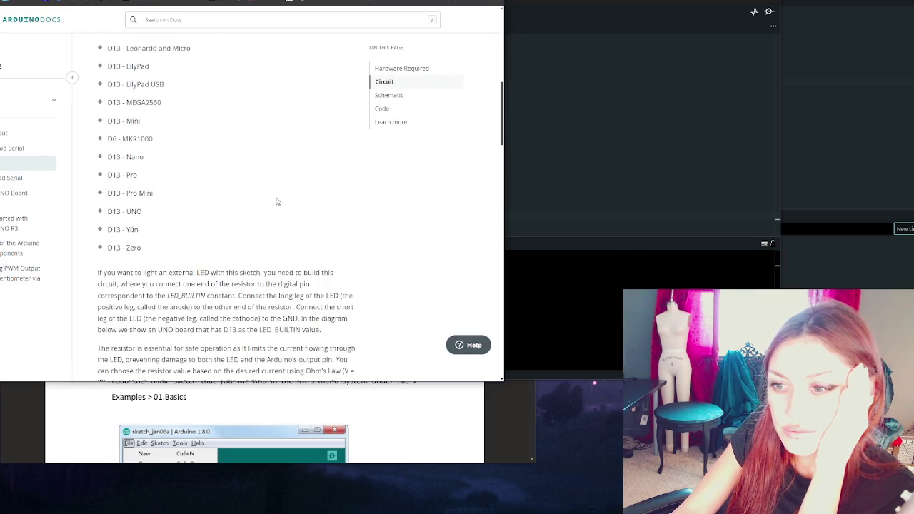
scroll(277, 198, "down", 3)
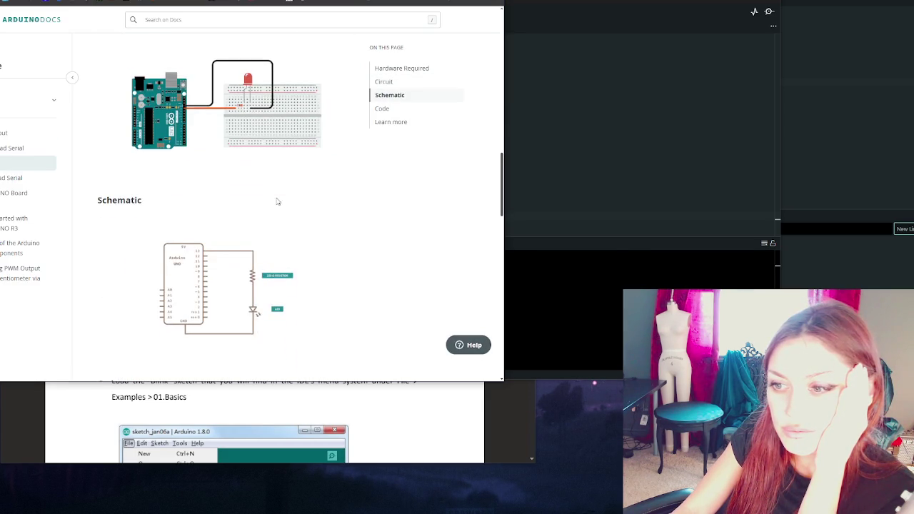
scroll(275, 197, "down", 3)
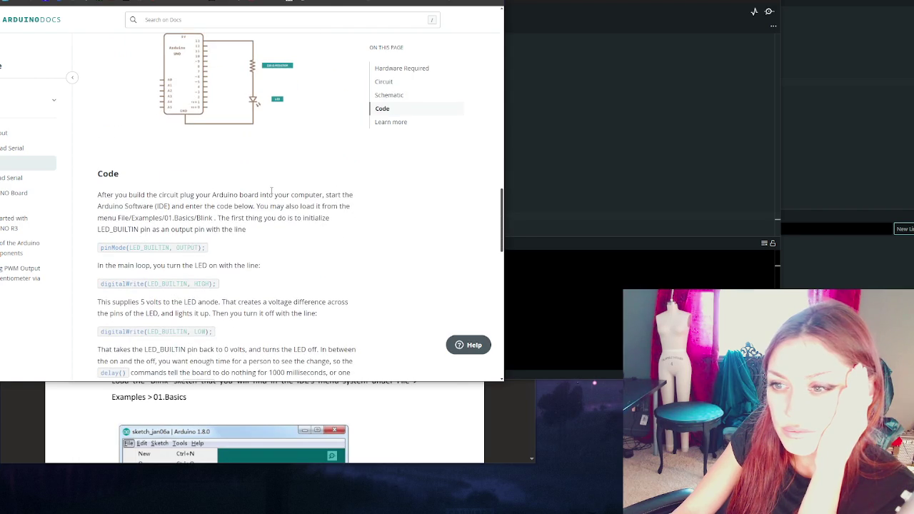
scroll(271, 192, "down", 1)
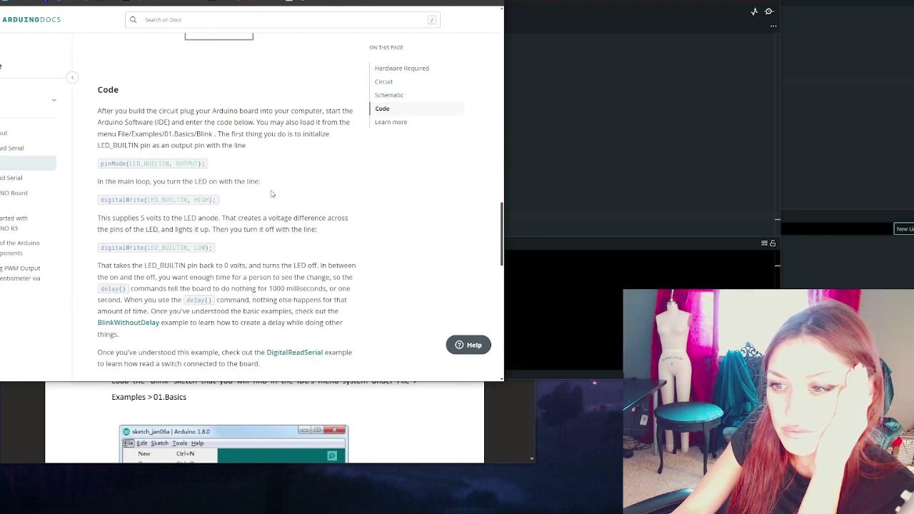
scroll(271, 194, "up", 15)
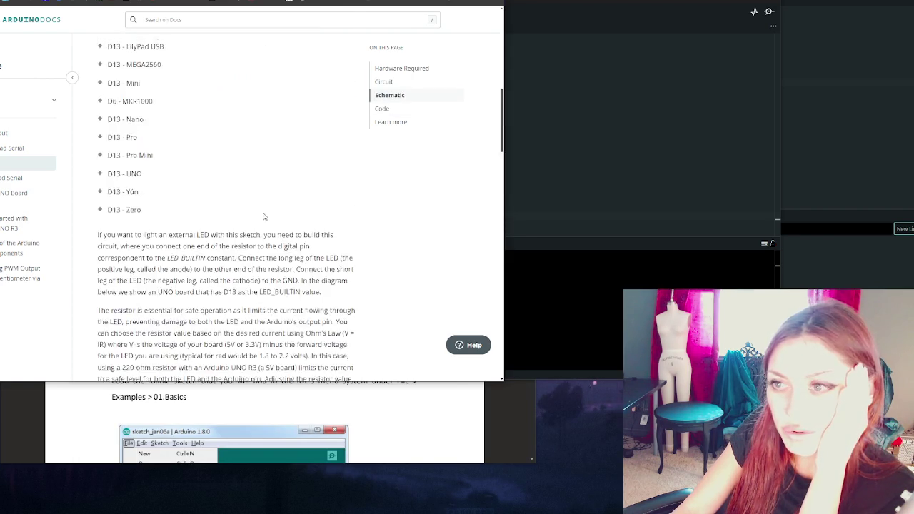
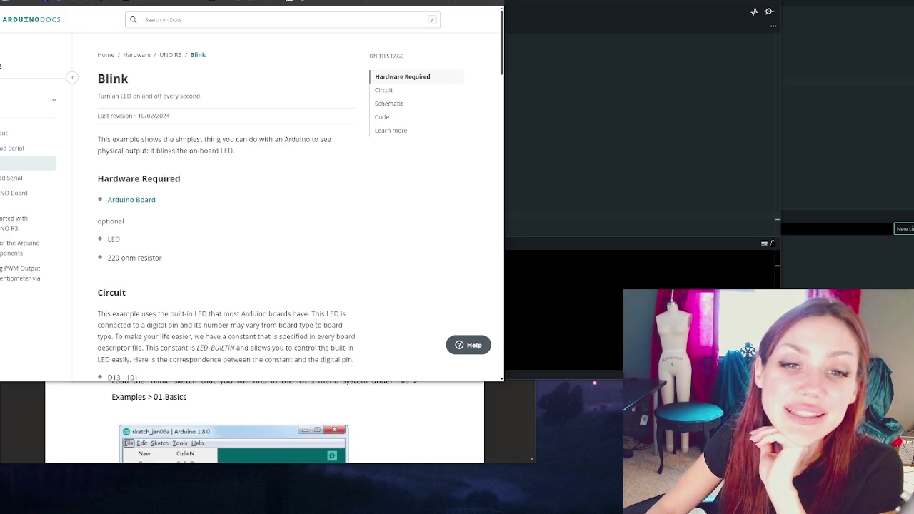
Switch back and forth between the Blink sketch in Arduino IDE and the Blink docs page
left_click(544, 313)
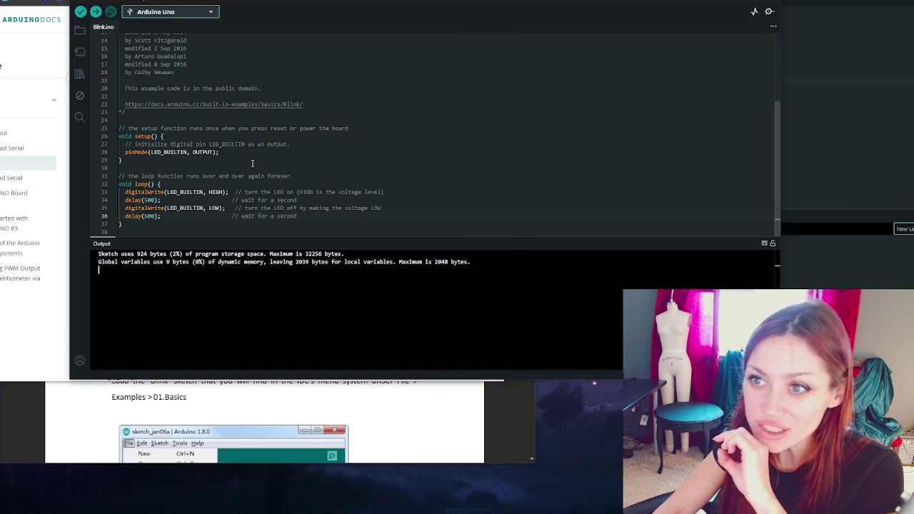
left_click(40, 327)
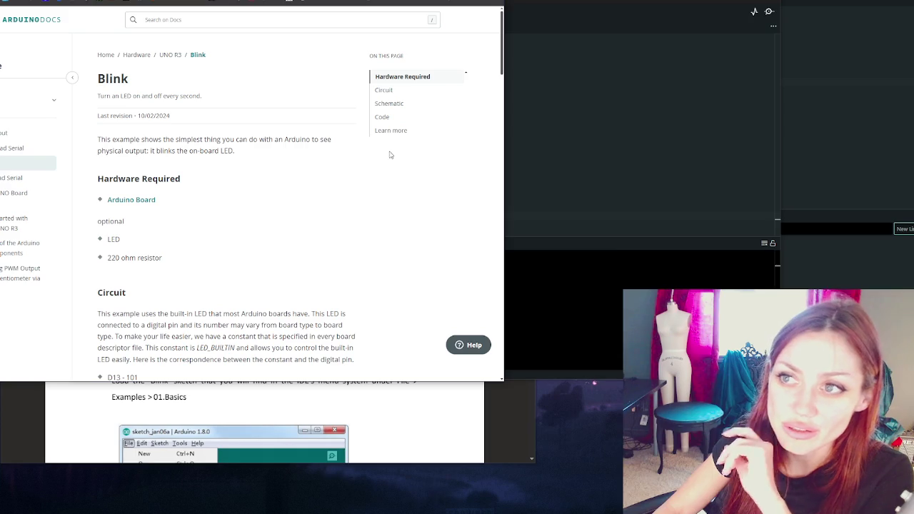
left_click(514, 88)
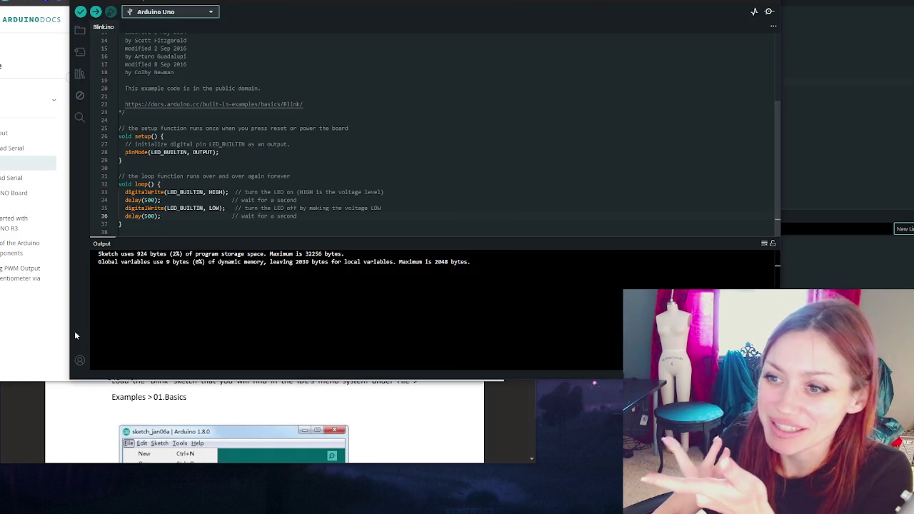
left_click(61, 329)
Scroll through the Blink docs page, then go back to the Learn overview
scroll(279, 173, "down", 1)
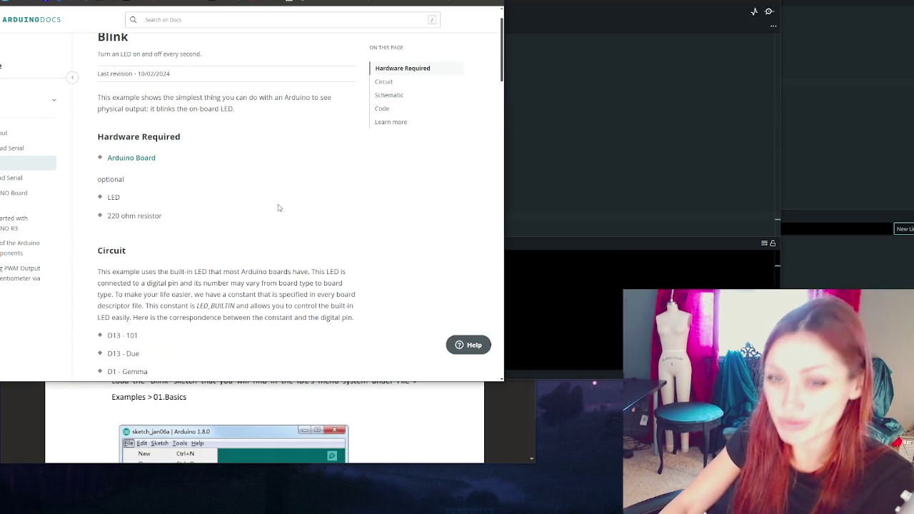
scroll(183, 122, "up", 1)
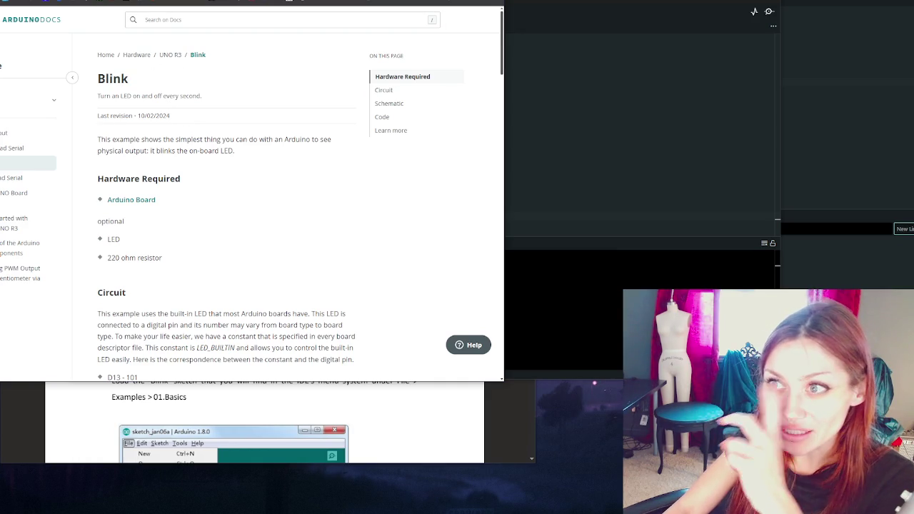
key("alt+Left")
key("alt+Left")
key("alt+Right")
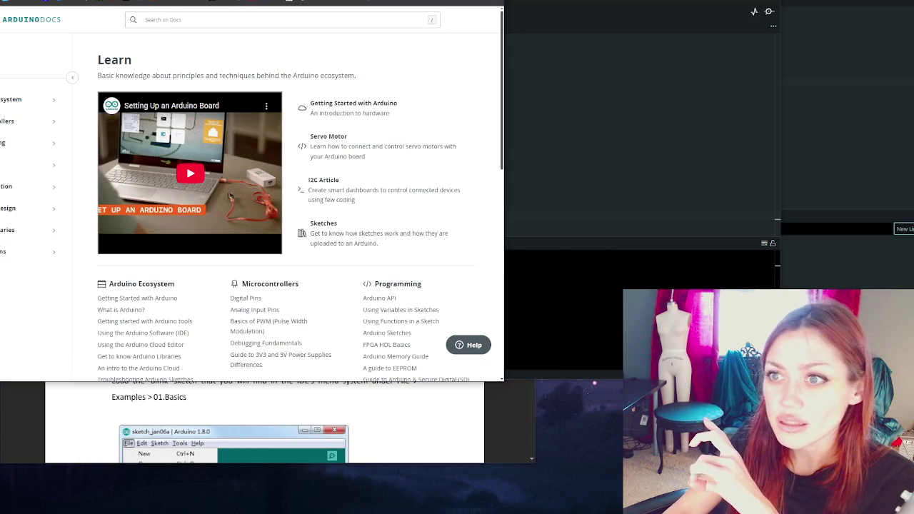
Go back one page in browser history and scroll down toward the UNO R3 Analog Input tutorial
key("alt+Left")
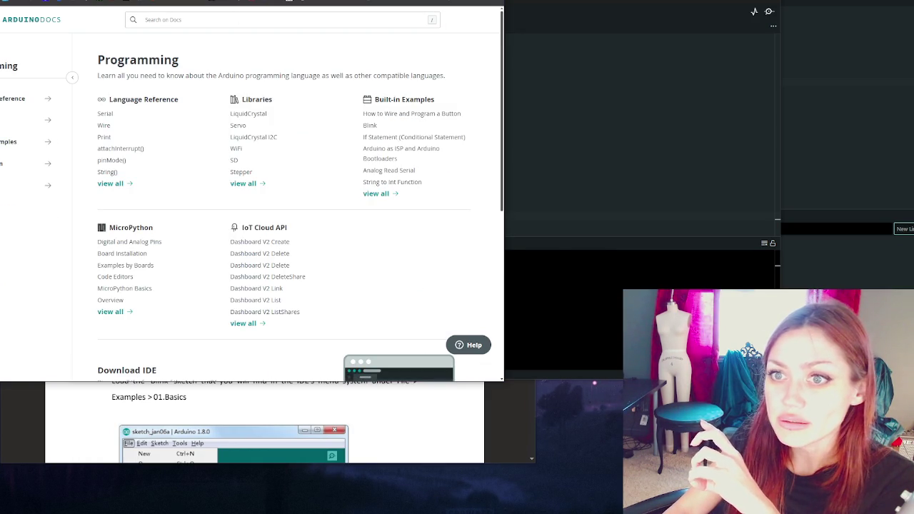
scroll(286, 214, "down", 5)
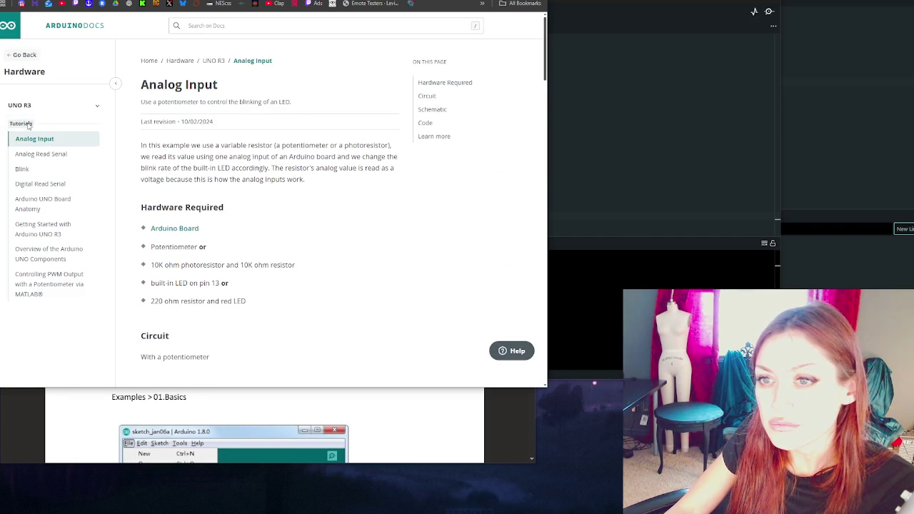
scroll(318, 200, "down", 5)
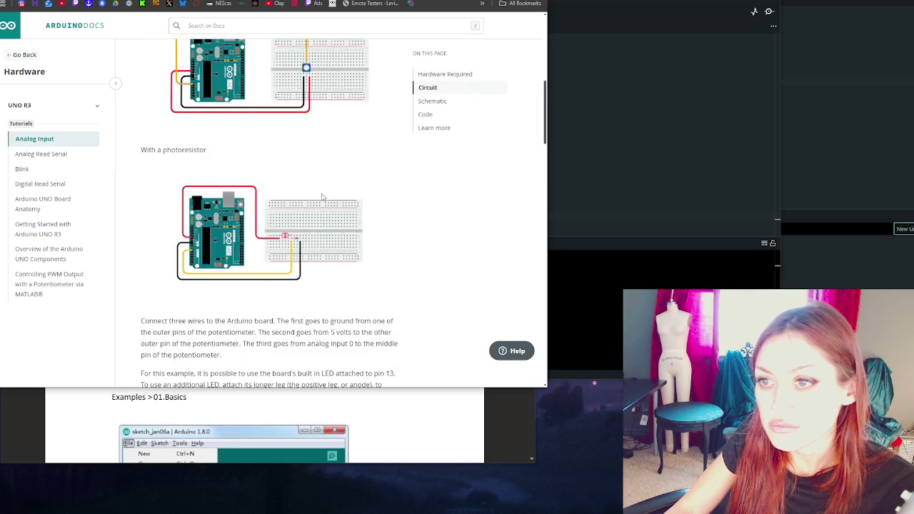
scroll(323, 197, "down", 3)
scroll(333, 187, "down", 3)
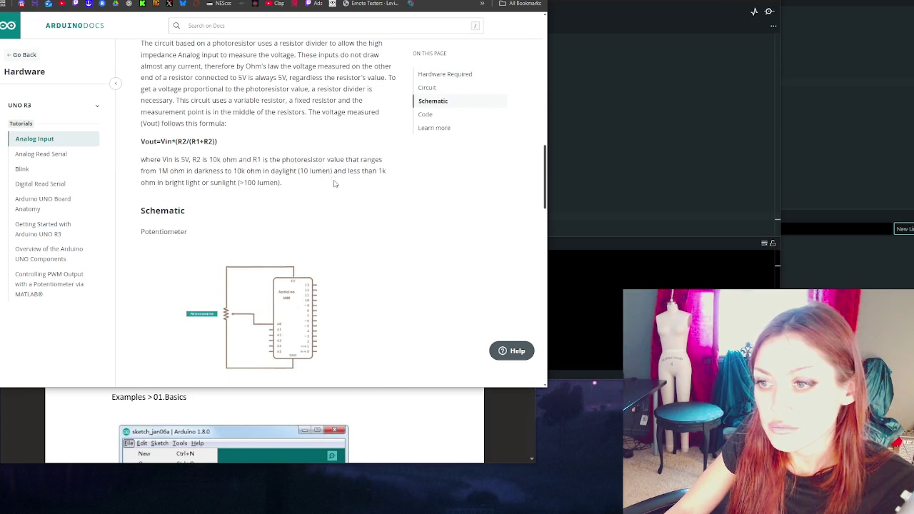
scroll(333, 183, "down", 5)
scroll(335, 186, "down", 2)
scroll(338, 187, "down", 15)
scroll(448, 214, "up", 15)
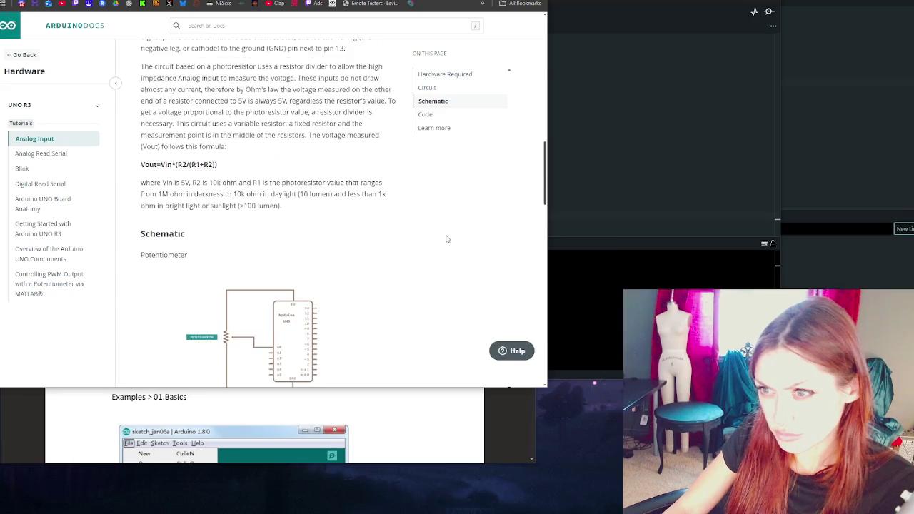
scroll(447, 240, "up", 3)
scroll(453, 240, "up", 6)
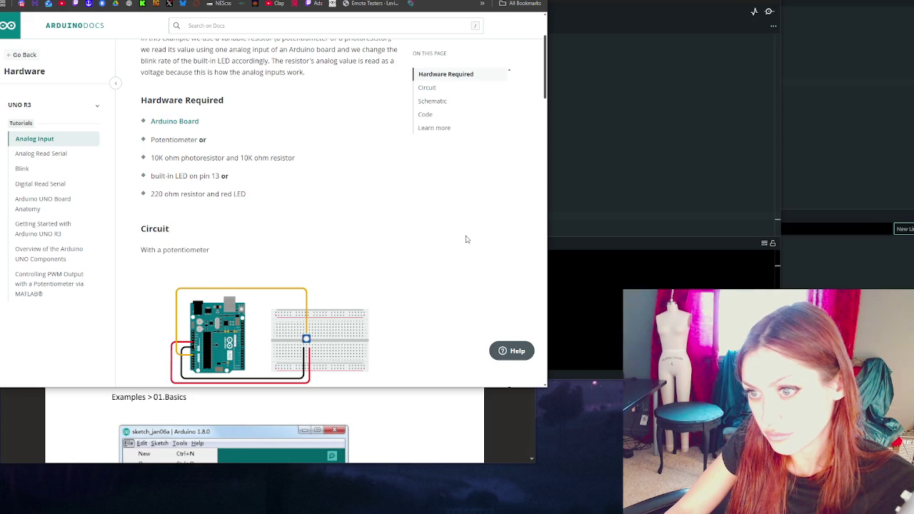
scroll(466, 239, "up", 3)
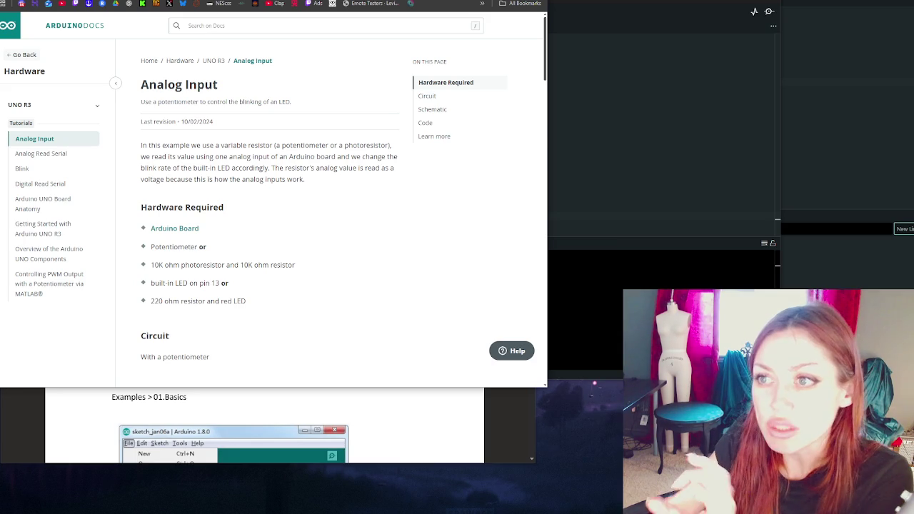
Step through browser history to the Tutorials listing and filter it to Beginner tutorials (199 results)
key("alt+Left")
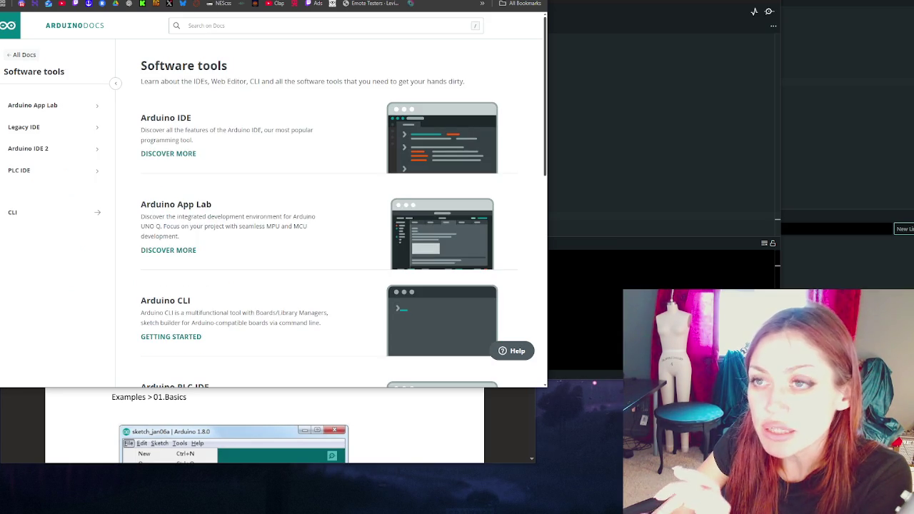
key("alt+Right")
key("alt+Left")
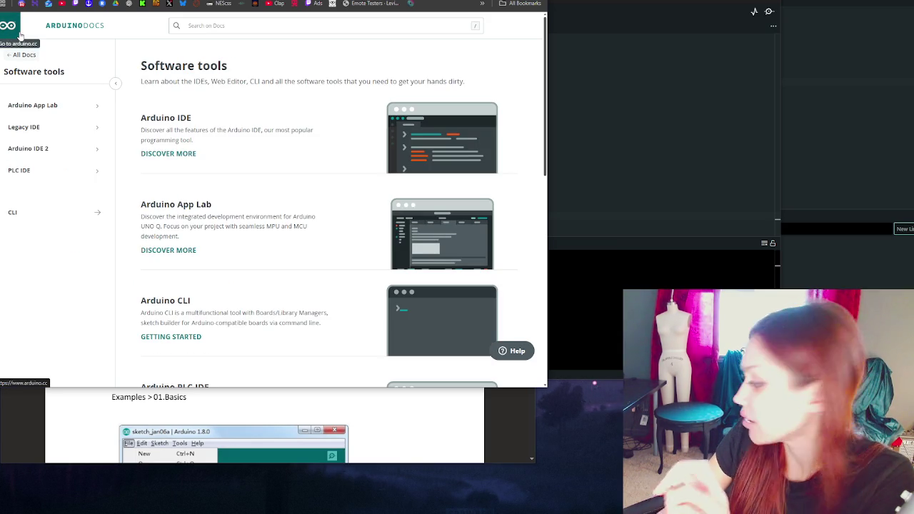
key("alt+Right")
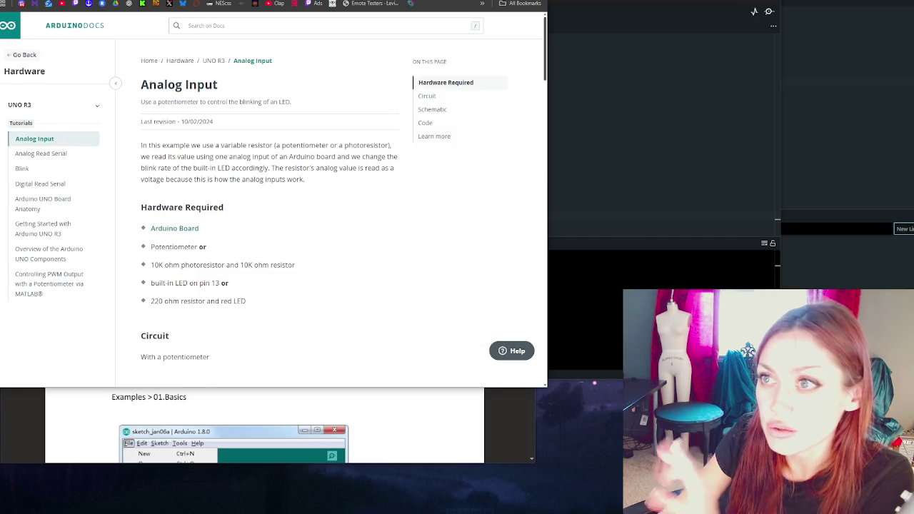
key("alt+Left")
key("alt+Left")
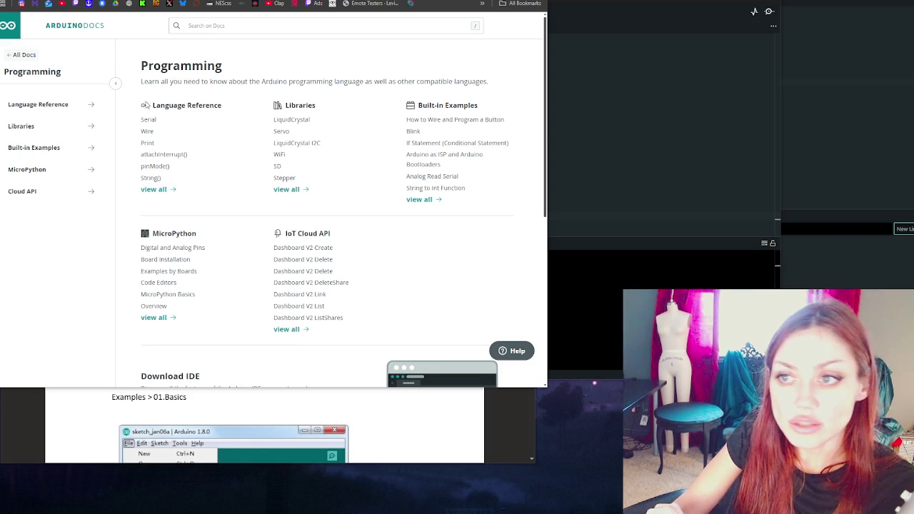
key("alt+Left")
key("alt+Left")
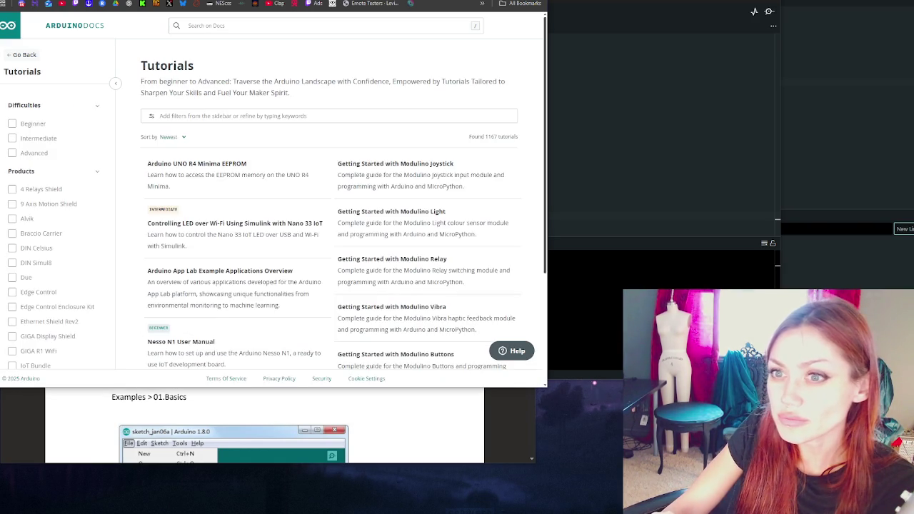
left_click(20, 125)
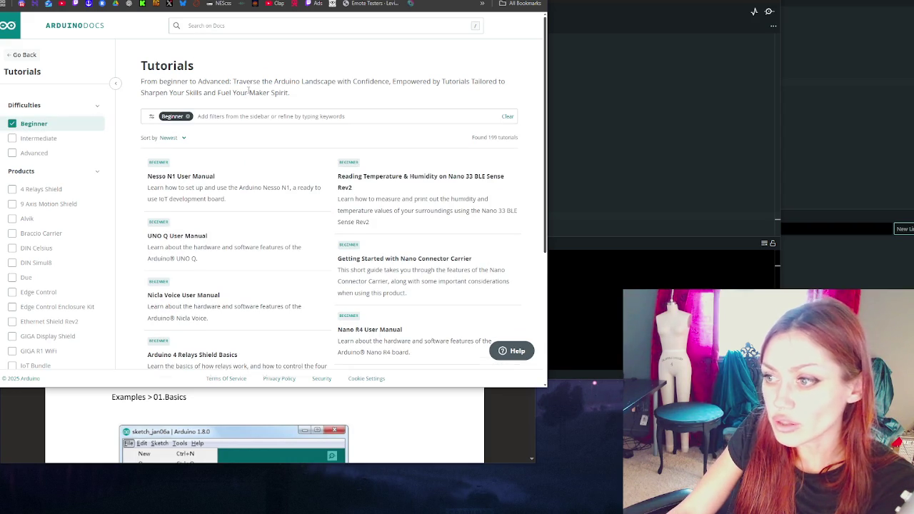
scroll(257, 93, "down", 12)
scroll(269, 109, "down", 10)
scroll(280, 224, "down", 10)
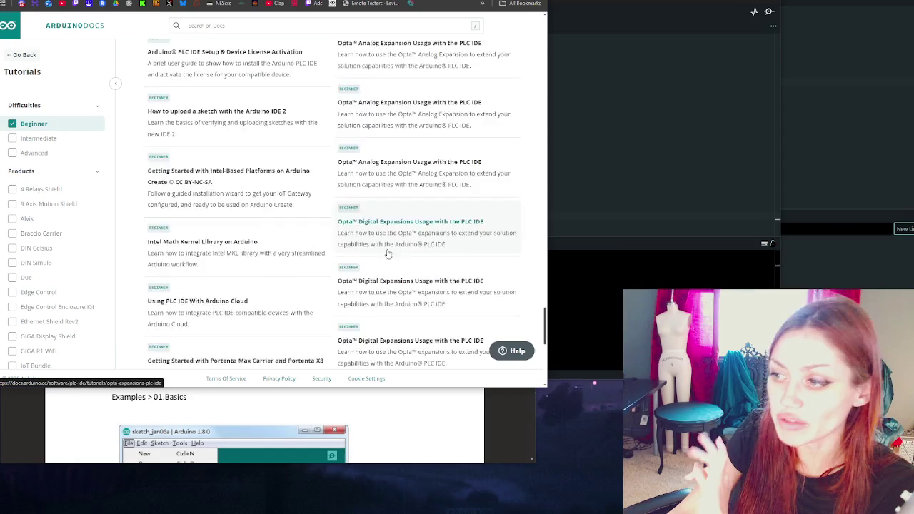
scroll(388, 253, "down", 5)
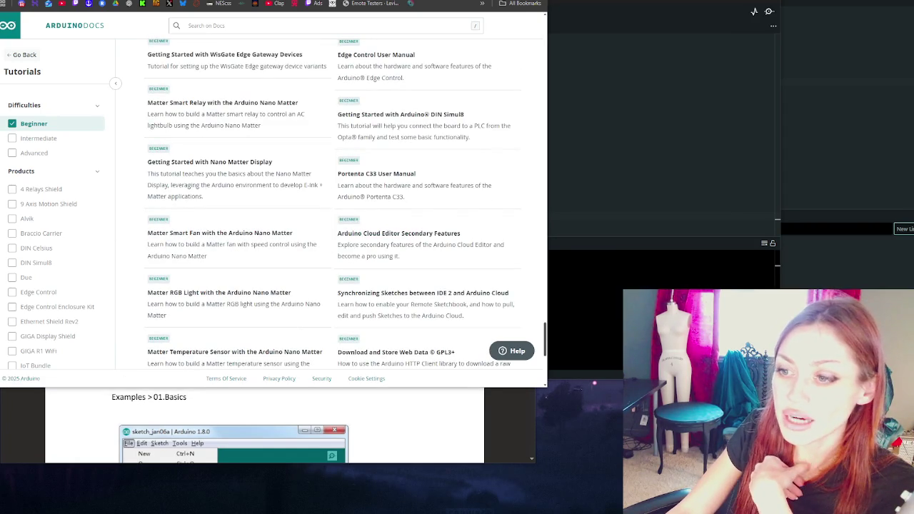
scroll(391, 287, "down", 10)
scroll(391, 287, "down", 10)
scroll(391, 286, "down", 10)
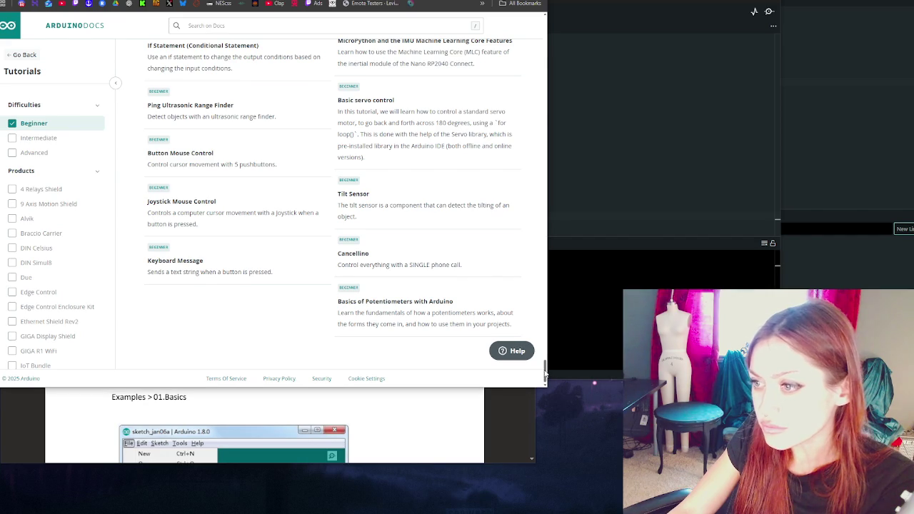
left_click_drag(546, 377, 574, 17)
scroll(272, 175, "down", 15)
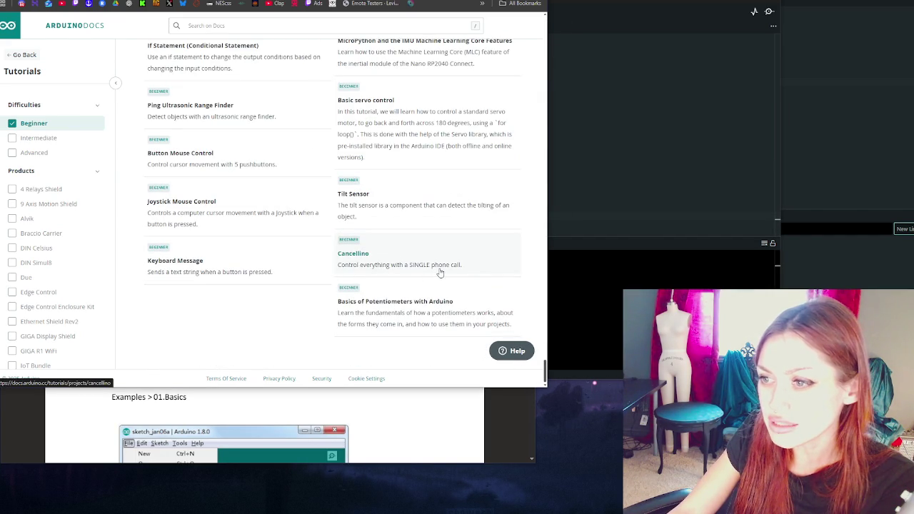
left_click_drag(546, 364, 581, 23)
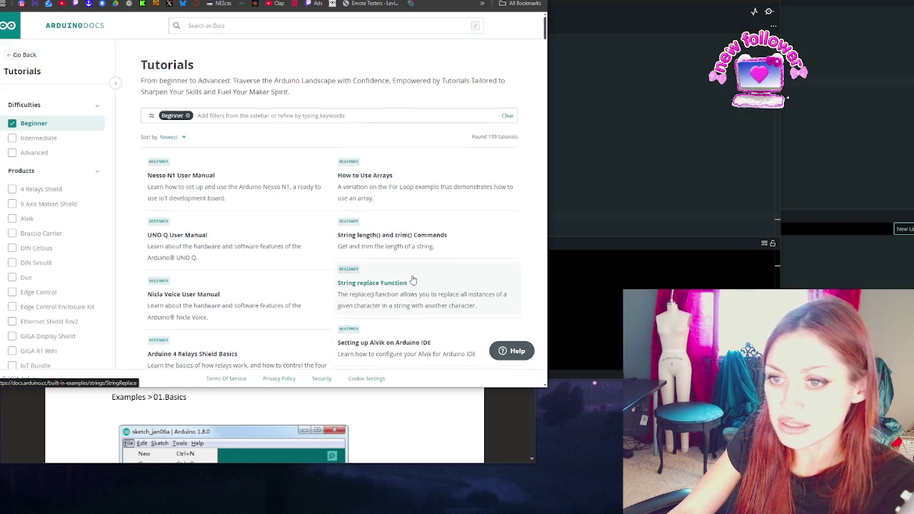
Back on the Learn page, expand Arduino Ecosystem in the sidebar and choose Getting Started with Arduino
scroll(412, 280, "down", 2)
key("alt+Left")
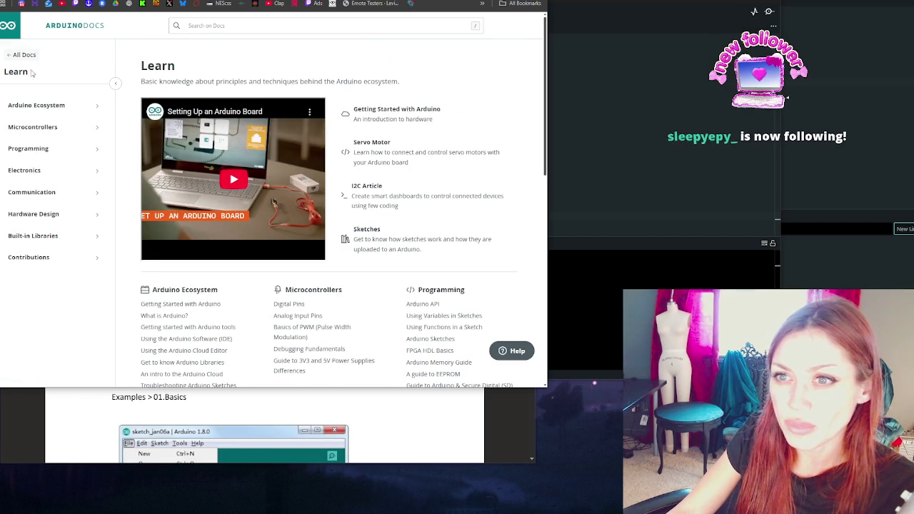
left_click(23, 105)
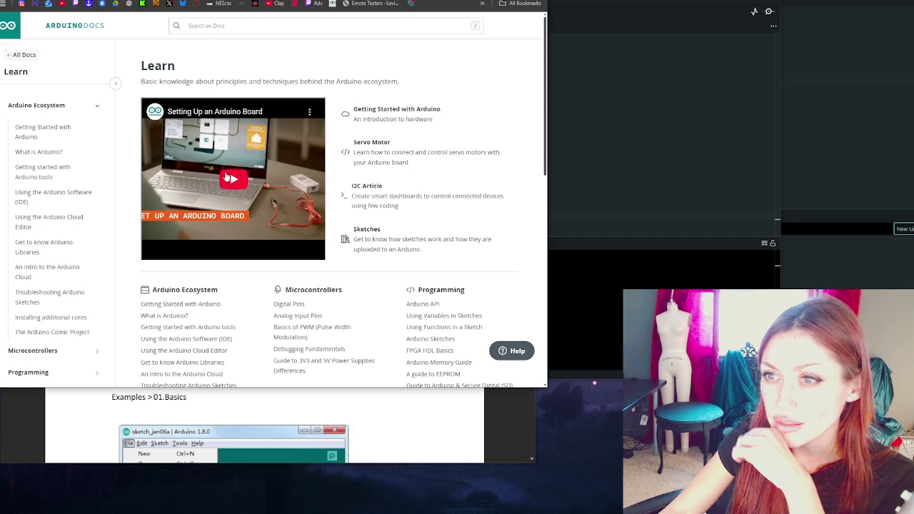
scroll(239, 165, "down", 2)
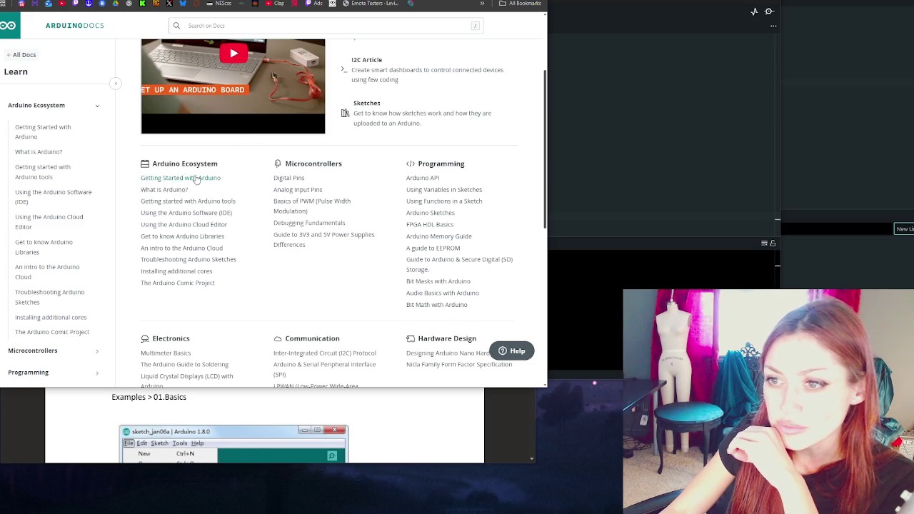
left_click(68, 134)
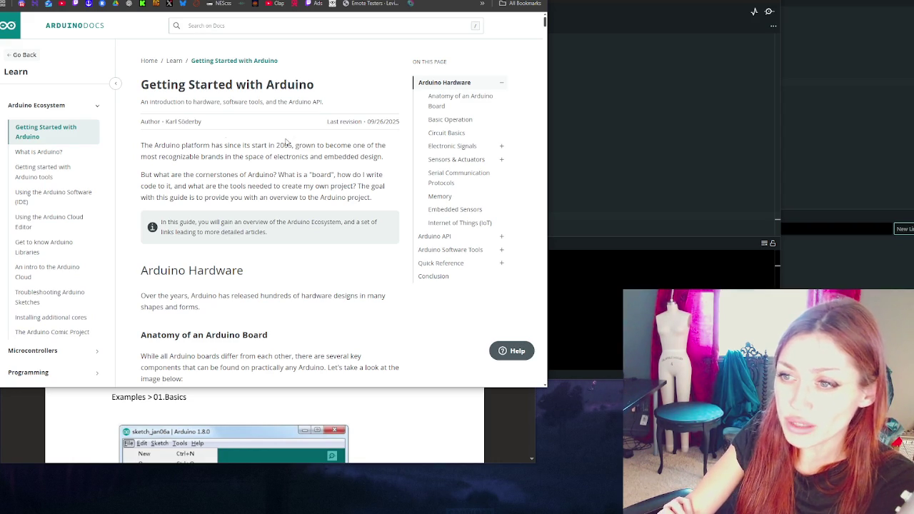
Scroll to the Anatomy of an Arduino Board diagram and highlight its introductory paragraph
scroll(286, 208, "down", 1)
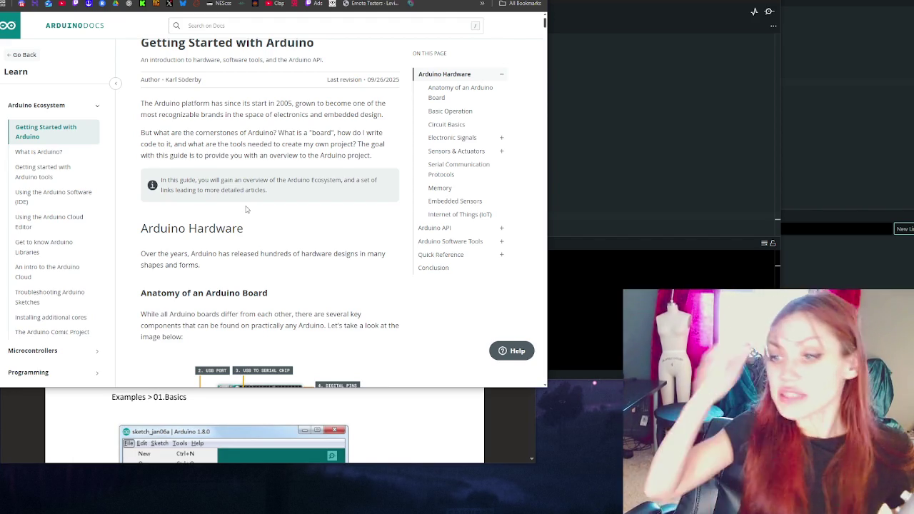
scroll(246, 208, "down", 4)
scroll(267, 187, "up", 3)
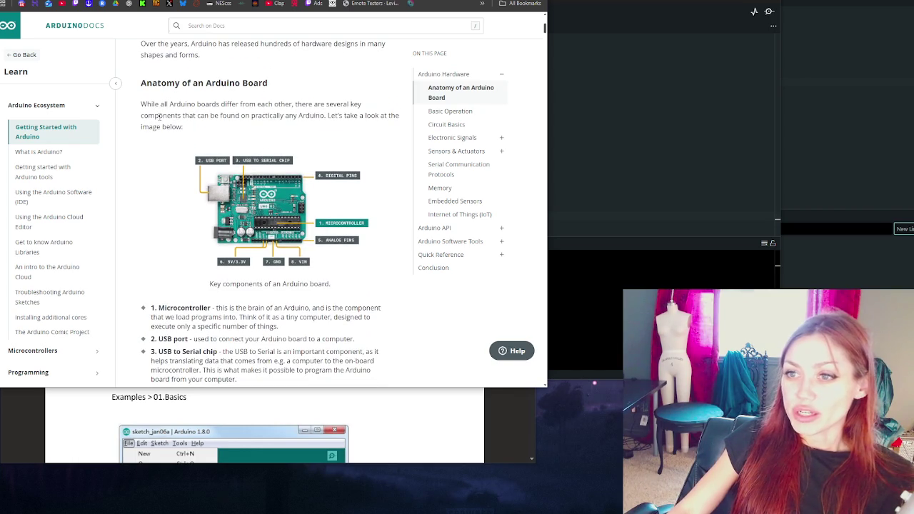
mouse_move(146, 105)
left_mouse_down()
mouse_move(210, 117)
mouse_move(212, 134)
left_mouse_up()
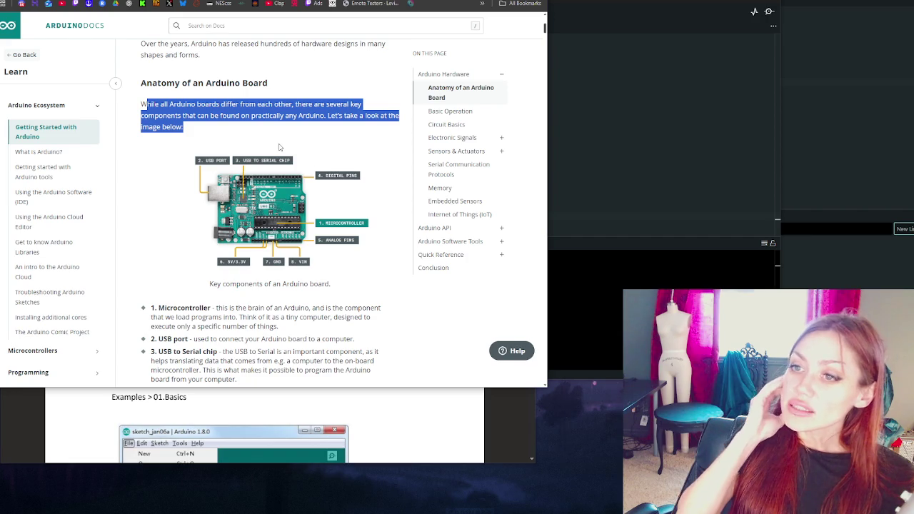
View the board diagram enlarged, then close the enlarged view
left_click(278, 229)
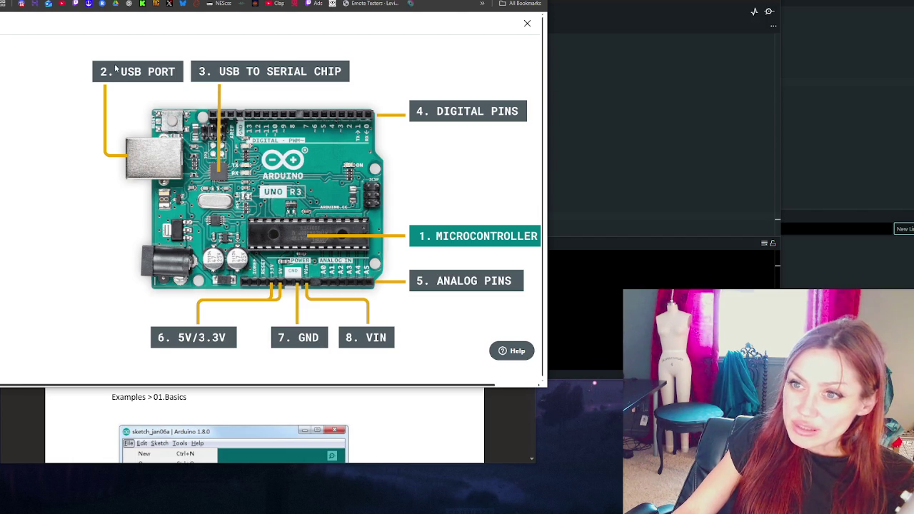
scroll(535, 109, "down", 1)
left_click(527, 21)
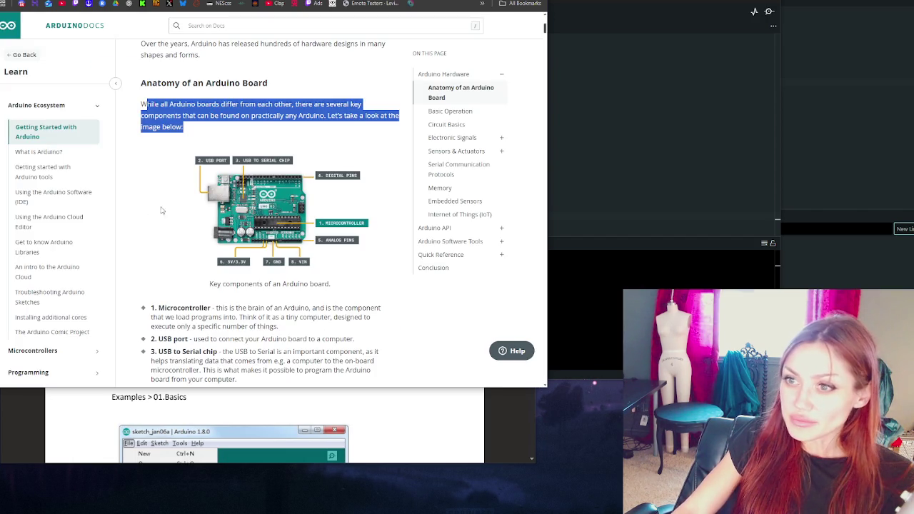
left_click(182, 189)
left_click(527, 22)
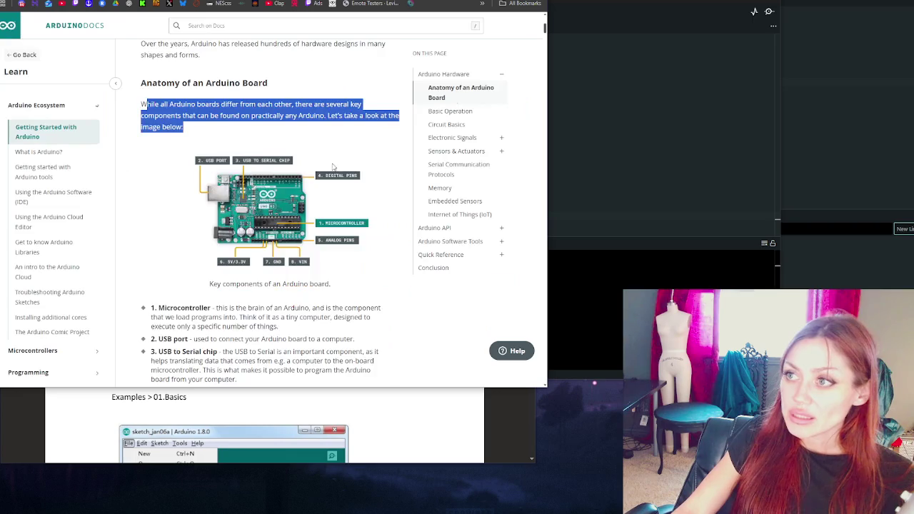
Highlight the Microcontroller description in component item 1, then clear the selection
scroll(229, 185, "down", 3)
scroll(219, 201, "up", 1)
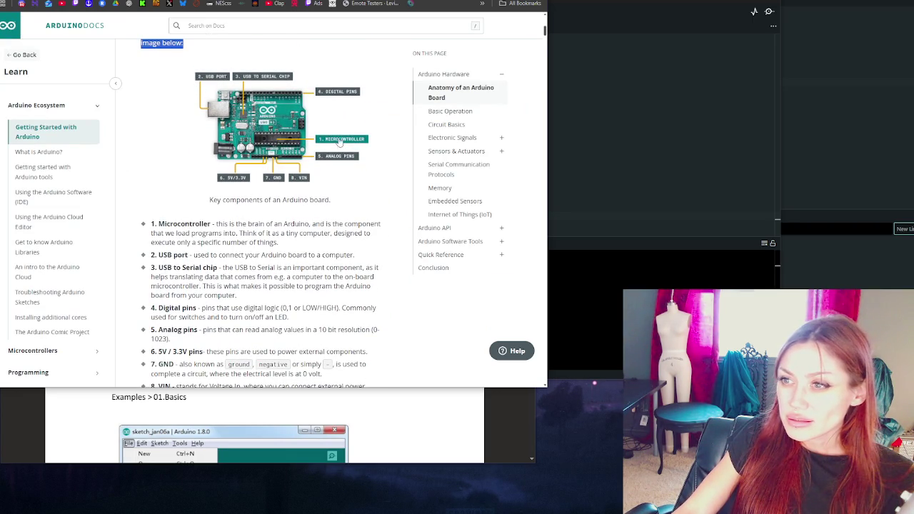
mouse_move(215, 225)
left_mouse_down()
mouse_move(296, 236)
mouse_move(300, 244)
left_mouse_up()
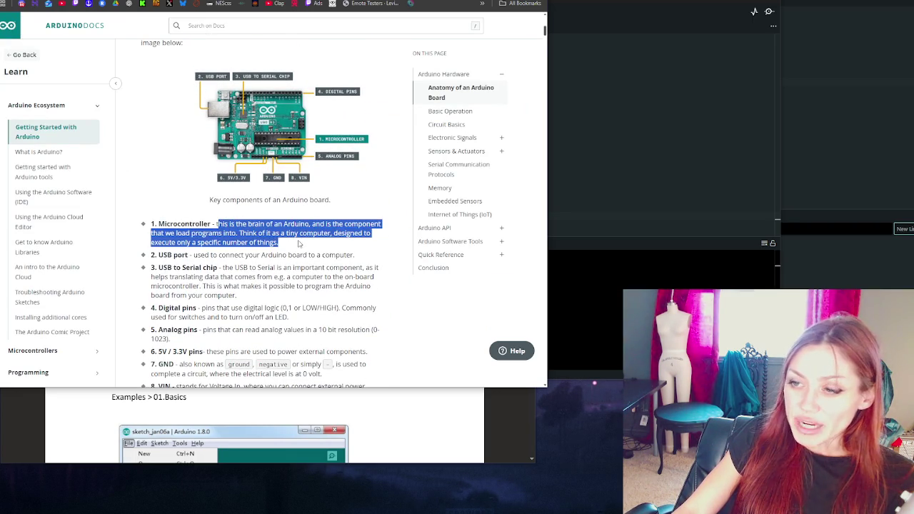
left_click(305, 246)
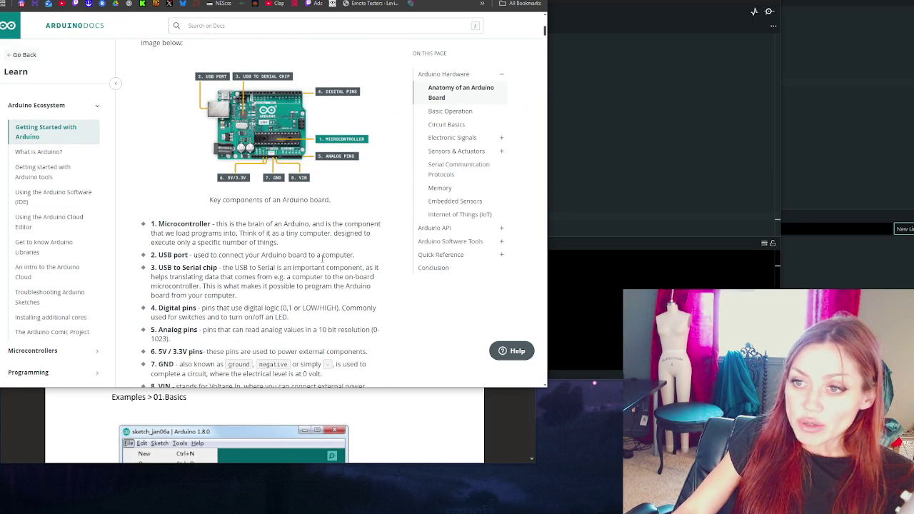